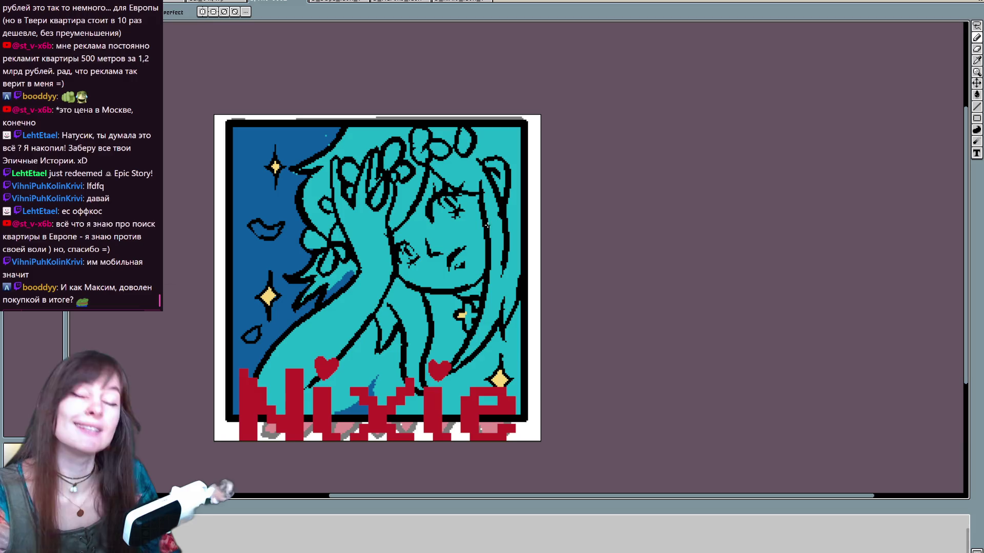
Step: Draw a yellow cross sparkle on the chest and white highlights along the raised hand's left edge
mouse_move(468, 306)
mouse_down()
mouse_move(467, 332)
mouse_move(477, 315)
mouse_up()
scroll(373, 199, down, 2)
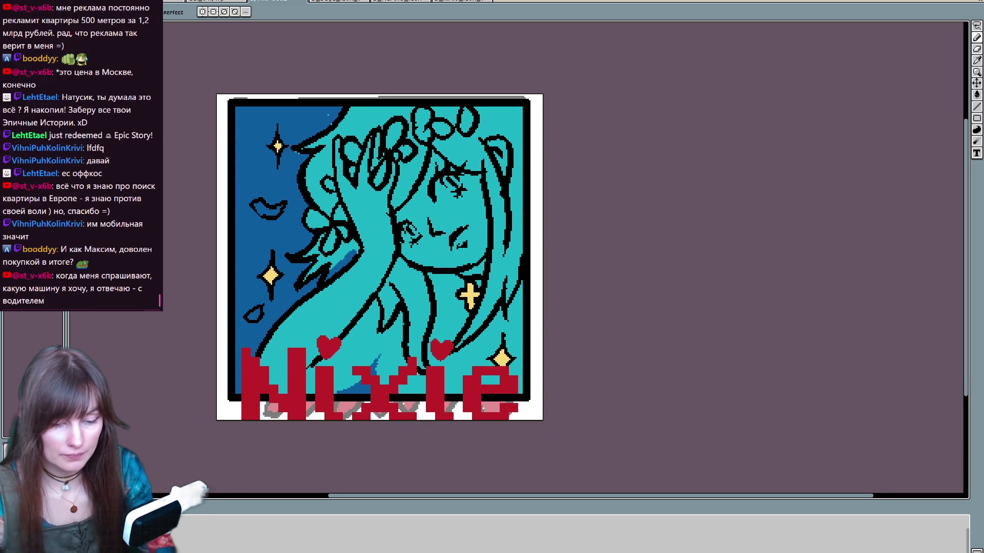
mouse_move(328, 275)
mouse_down()
mouse_move(357, 240)
mouse_move(337, 255)
mouse_move(305, 256)
mouse_move(319, 250)
mouse_move(299, 283)
mouse_move(328, 261)
mouse_move(318, 244)
mouse_move(354, 242)
mouse_move(307, 151)
mouse_move(327, 146)
mouse_move(354, 105)
mouse_up()
mouse_move(333, 218)
mouse_down()
mouse_move(334, 136)
mouse_move(332, 154)
mouse_move(362, 142)
mouse_move(345, 130)
mouse_move(394, 117)
mouse_up()
click(352, 170)
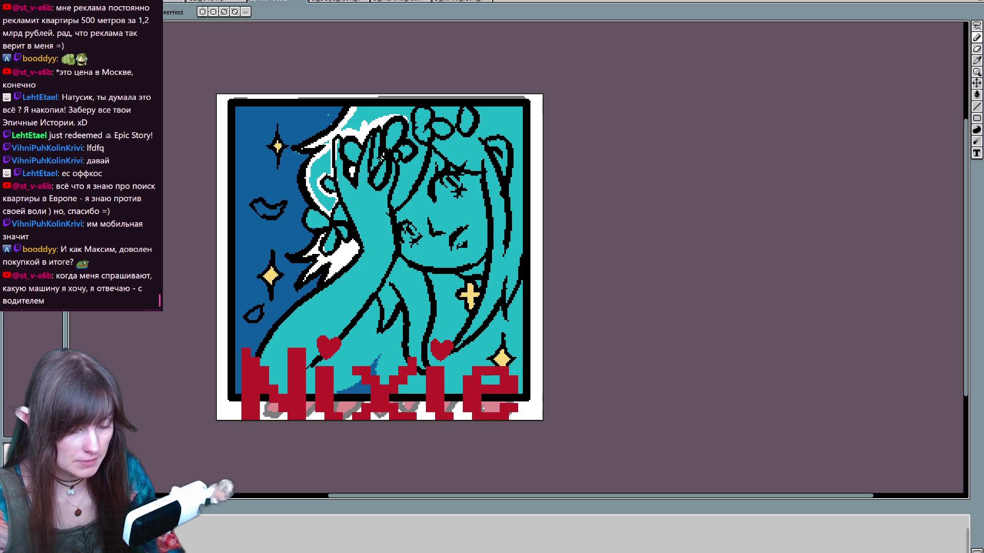
Step: Paint white highlights along the hair edge behind the raised hand, undoing two stray strokes
mouse_move(398, 161)
mouse_down()
mouse_move(395, 207)
mouse_move(419, 172)
mouse_move(401, 183)
mouse_up()
mouse_move(421, 148)
mouse_down()
mouse_move(416, 169)
mouse_move(410, 112)
mouse_move(361, 109)
mouse_move(314, 207)
mouse_up()
drag(330, 141, 325, 146)
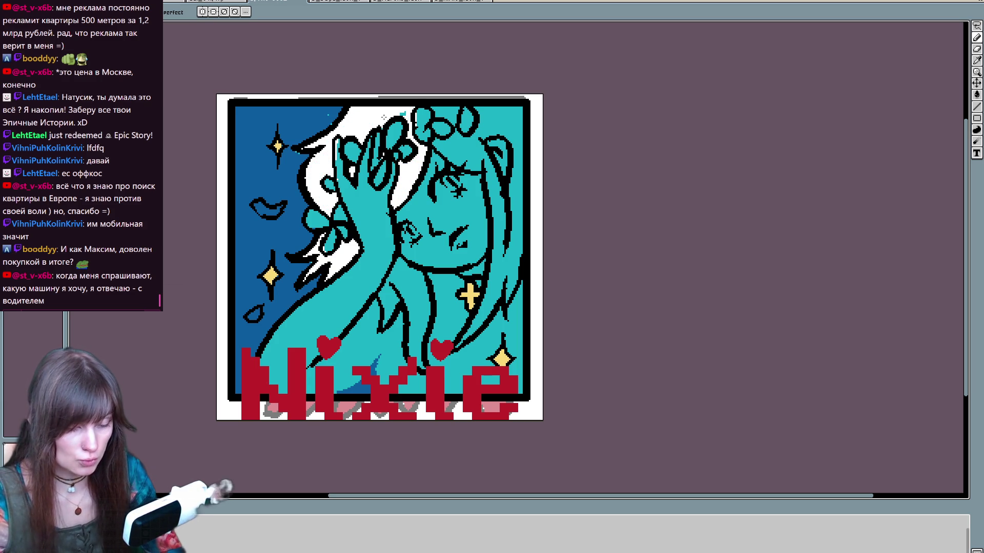
key(ctrl+z)
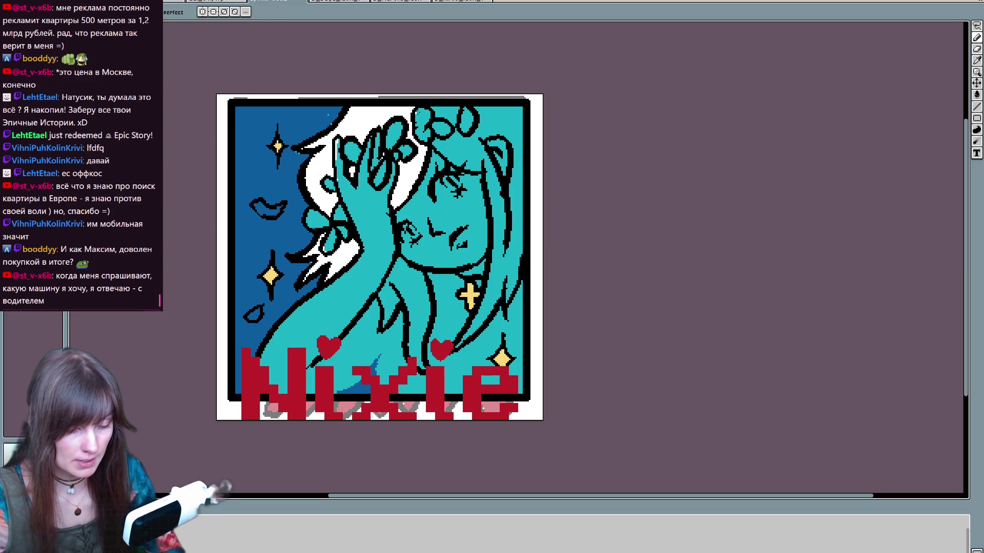
key(ctrl+z)
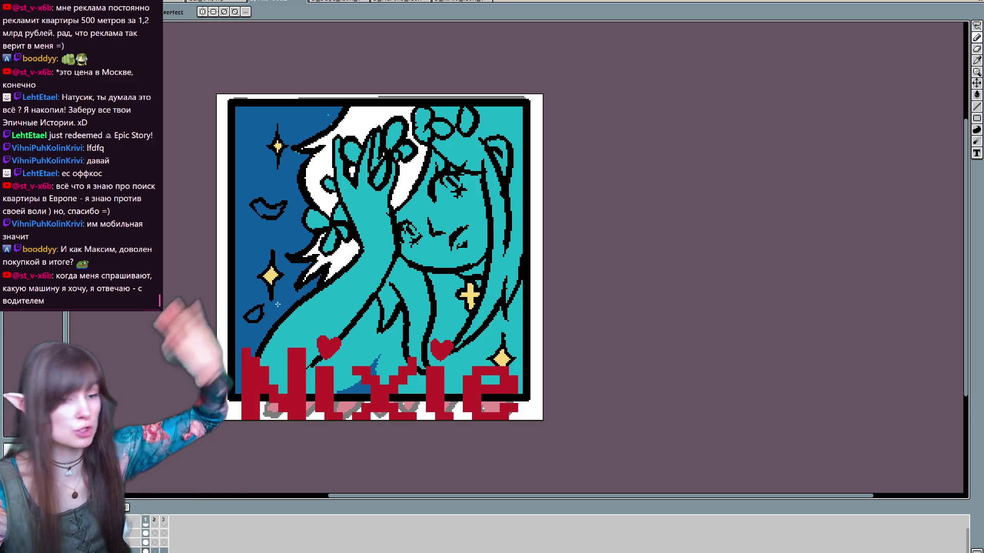
Step: Fill the background leaf and teardrop shapes with cyan
drag(258, 205, 274, 212)
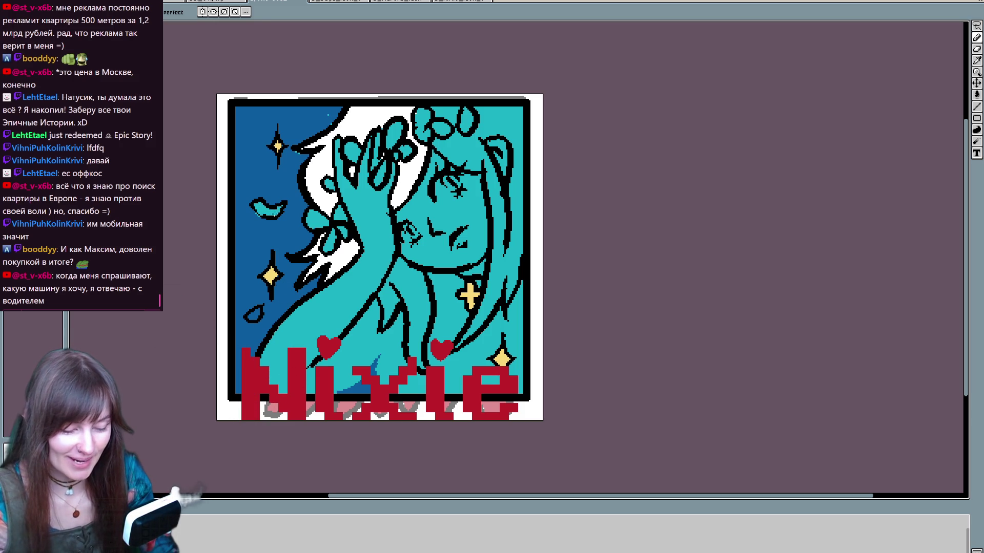
drag(256, 316, 259, 312)
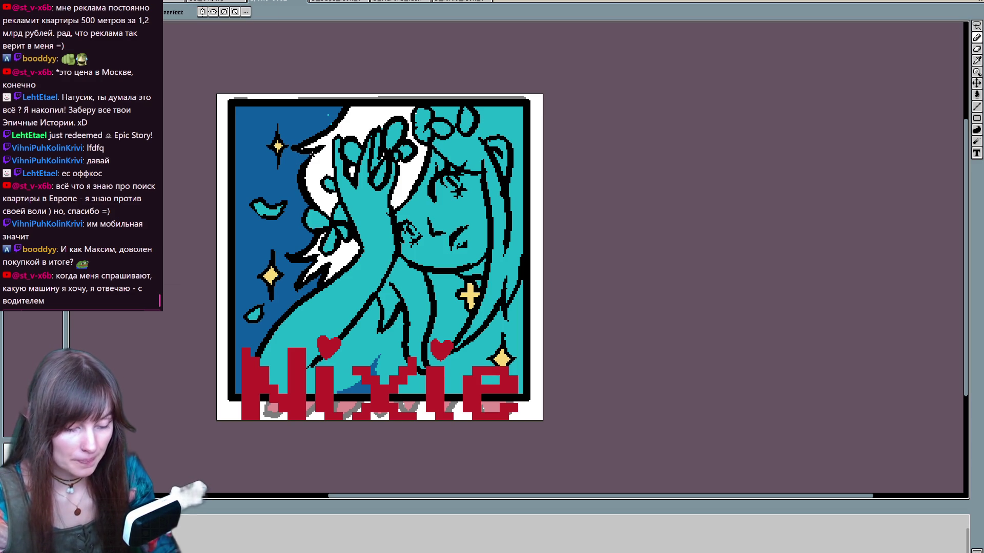
key(i)
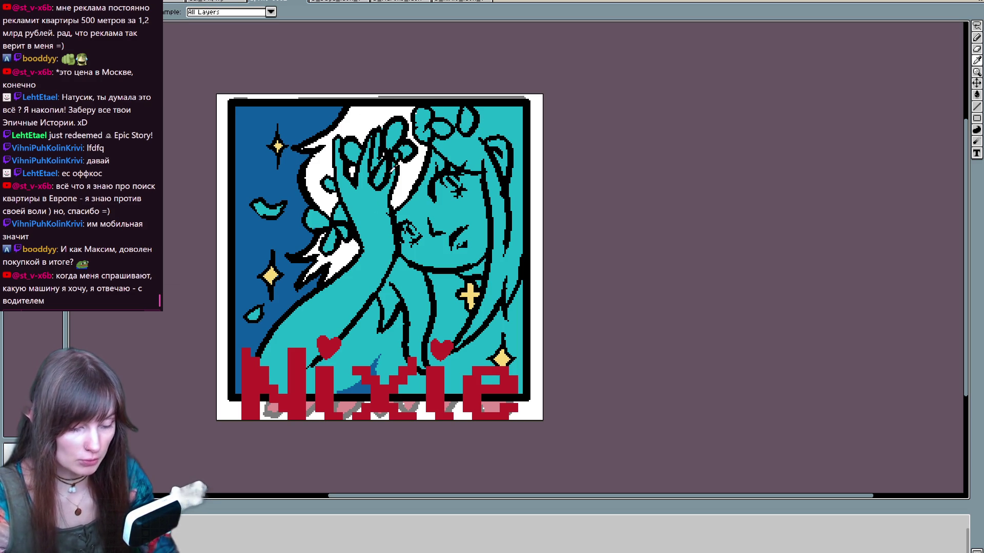
key(b)
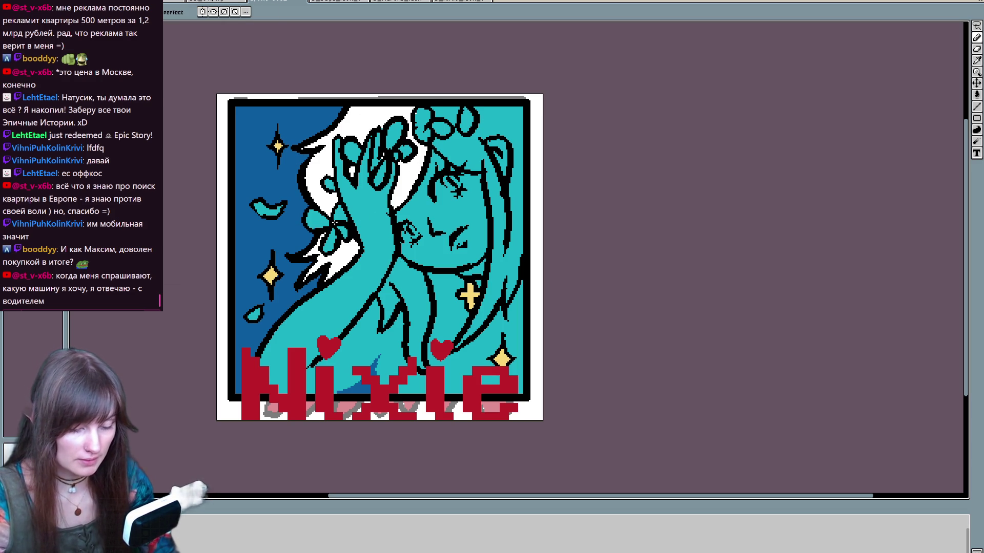
key(i)
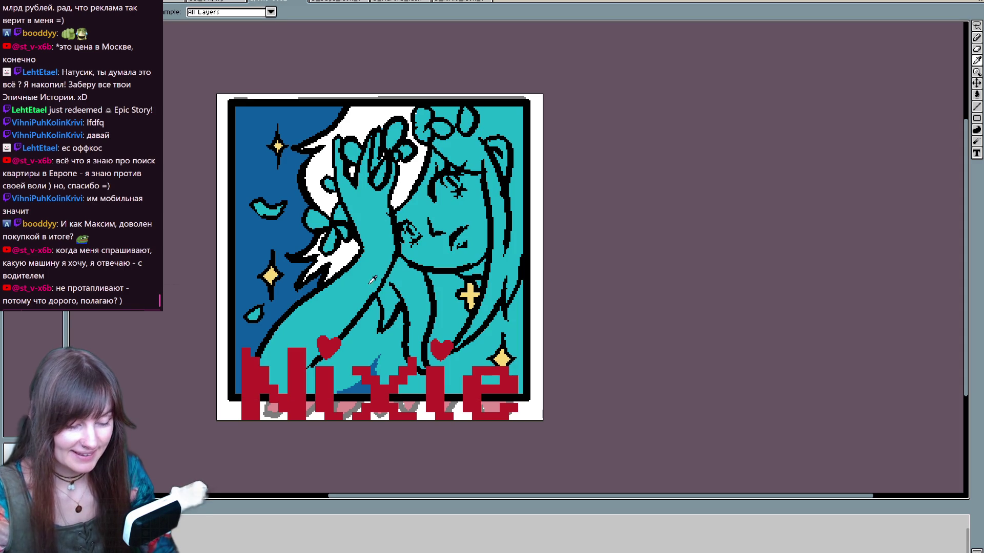
key(b)
drag(402, 346, 379, 327)
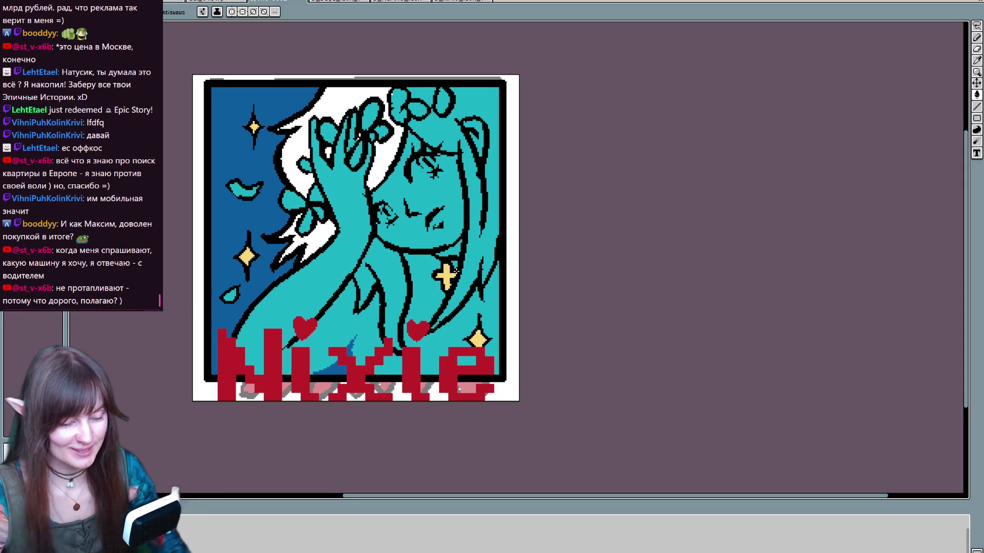
Step: Paint a dark blue iris and a white eye white in the right eye
key(i)
key(b)
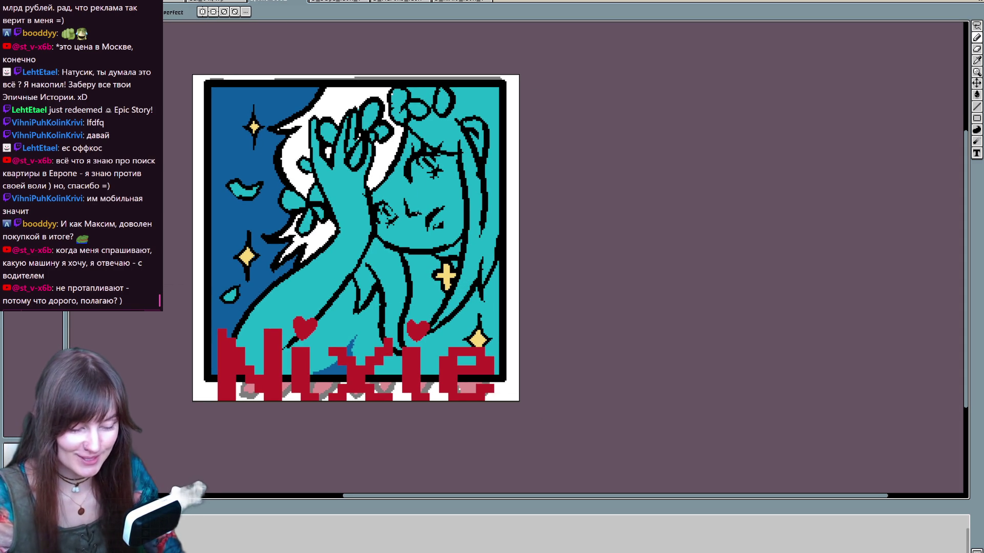
drag(437, 218, 440, 216)
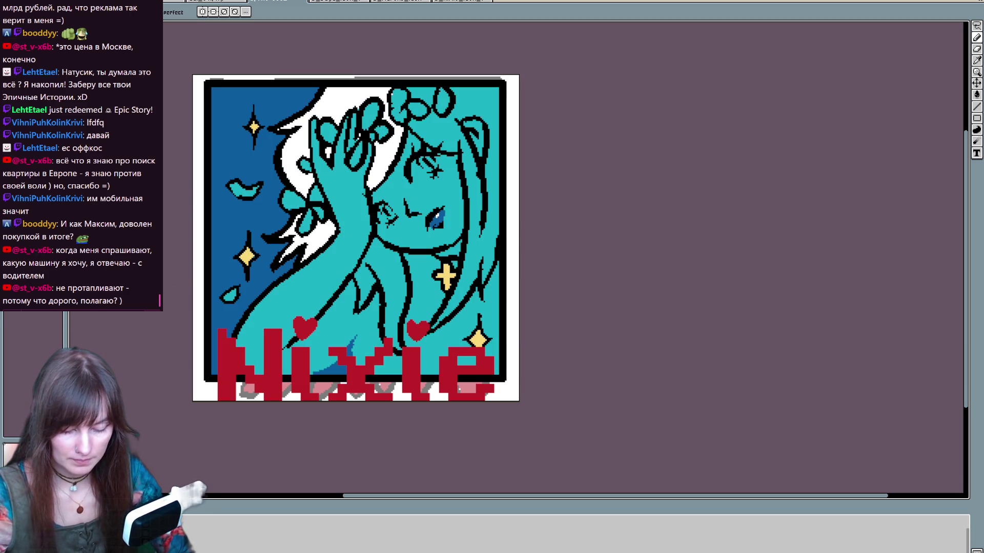
key(v)
key(b)
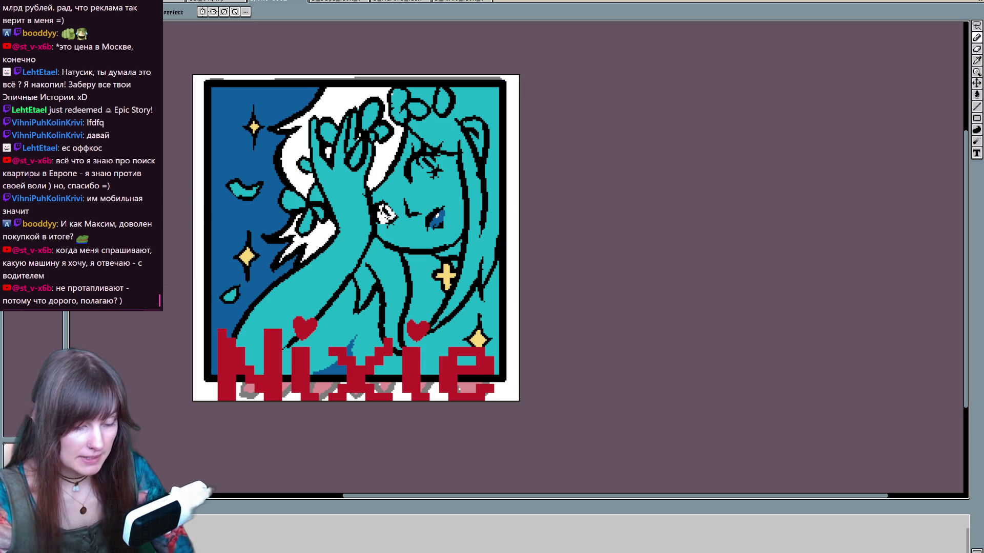
drag(416, 159, 428, 179)
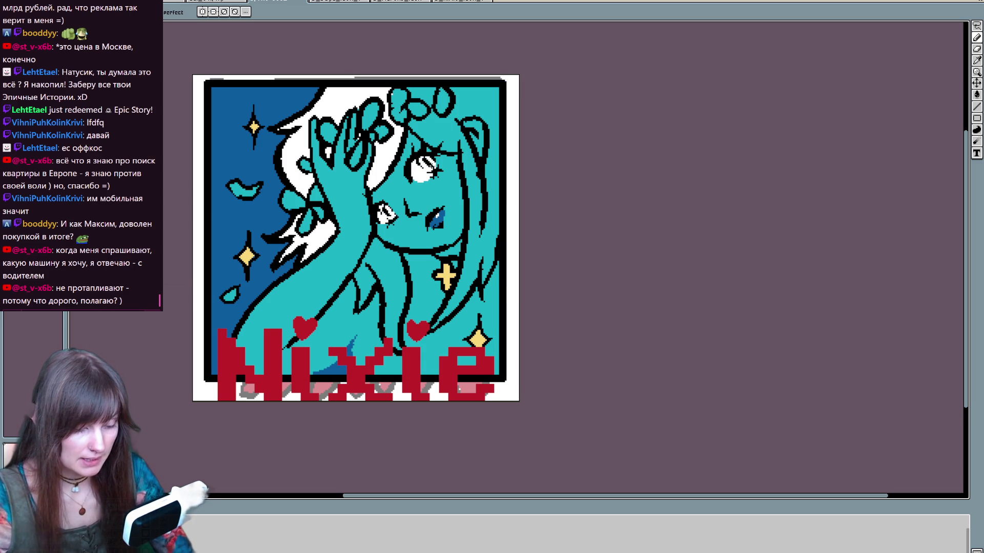
Step: Paint white strokes down the hair along the figure's right edge
mouse_move(437, 143)
mouse_down()
mouse_move(464, 155)
mouse_move(469, 253)
mouse_move(461, 290)
mouse_move(433, 328)
mouse_up()
mouse_move(474, 256)
mouse_down()
mouse_move(454, 295)
mouse_move(484, 252)
mouse_move(488, 219)
mouse_move(448, 118)
mouse_move(488, 149)
mouse_move(484, 187)
mouse_up()
mouse_move(481, 281)
mouse_down()
mouse_move(495, 168)
mouse_move(497, 233)
mouse_move(491, 85)
mouse_move(453, 88)
mouse_move(464, 108)
mouse_move(481, 100)
mouse_move(487, 116)
mouse_move(418, 123)
mouse_move(441, 117)
mouse_move(433, 110)
mouse_move(439, 126)
mouse_up()
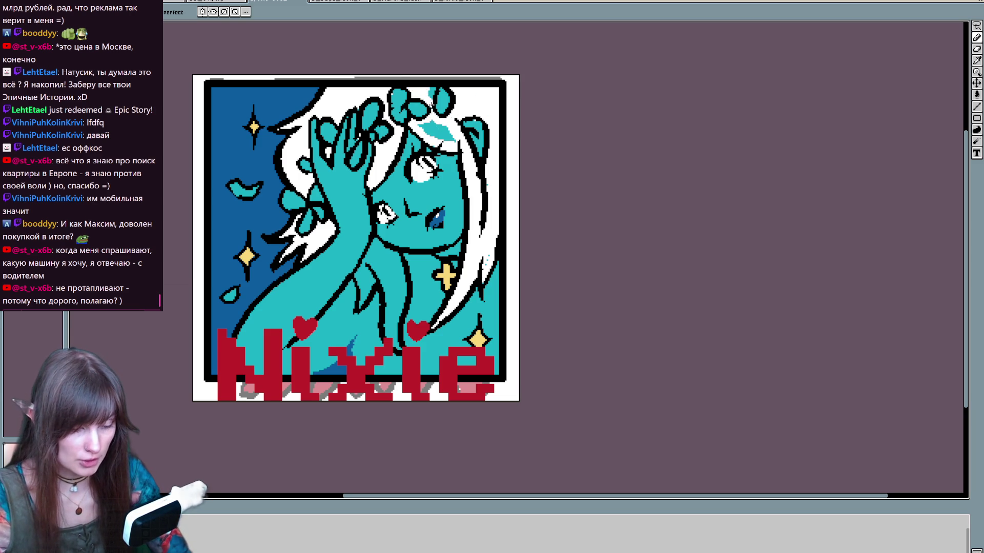
Step: Bucket-fill the light-cyan hair patch white, undoing an accidental teal fill
key(g)
click(435, 130)
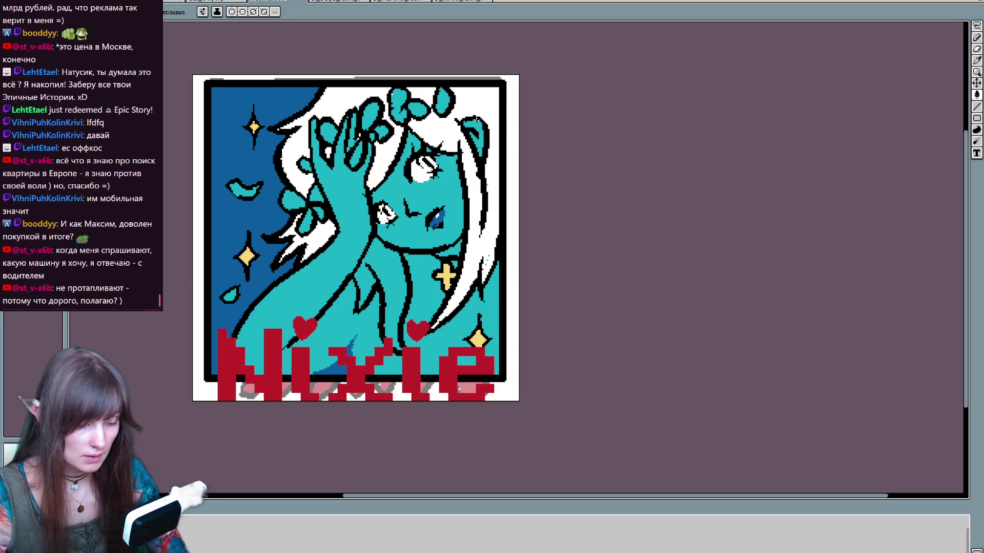
click(481, 120)
key(ctrl+z)
key(b)
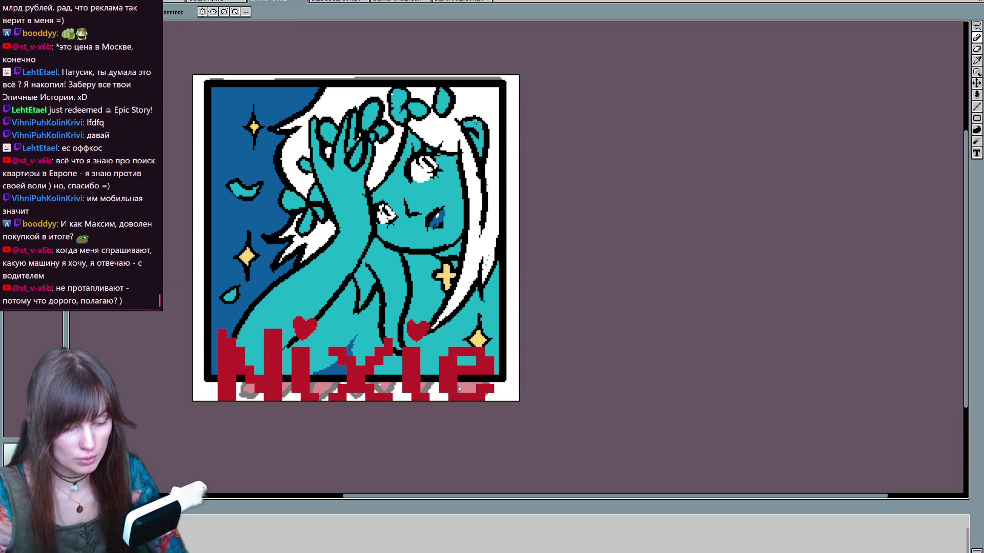
Step: Sample the dark blue and draw the iris in the left eye
alt+click(394, 92)
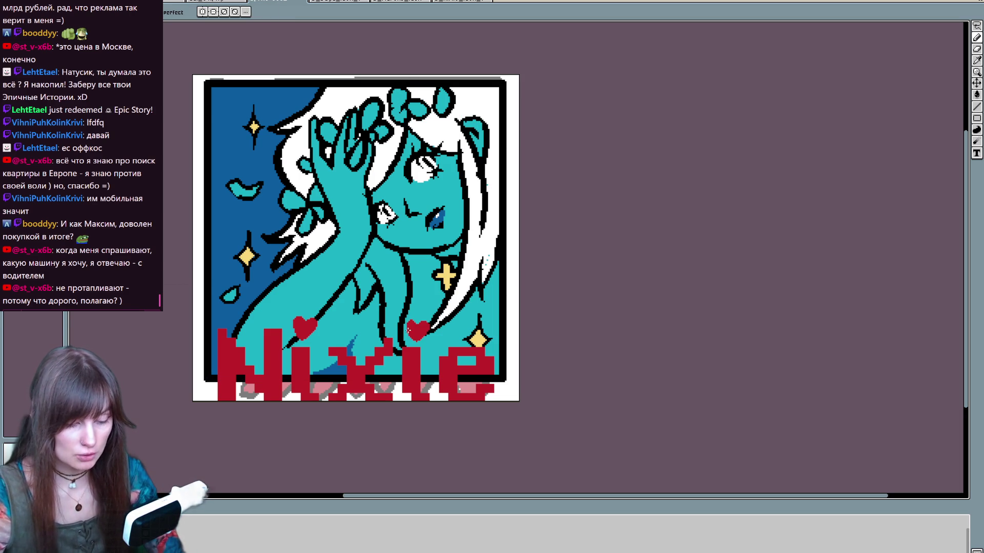
alt+click(438, 218)
drag(422, 161, 435, 165)
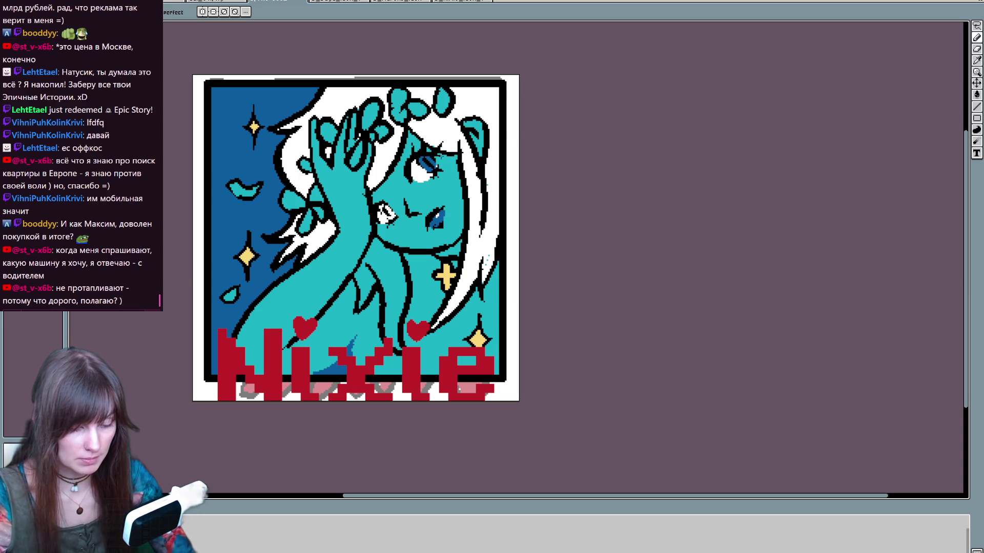
drag(385, 212, 387, 215)
Step: Paint a yellow crescent near the neck and fill the chest area white
alt+click(446, 271)
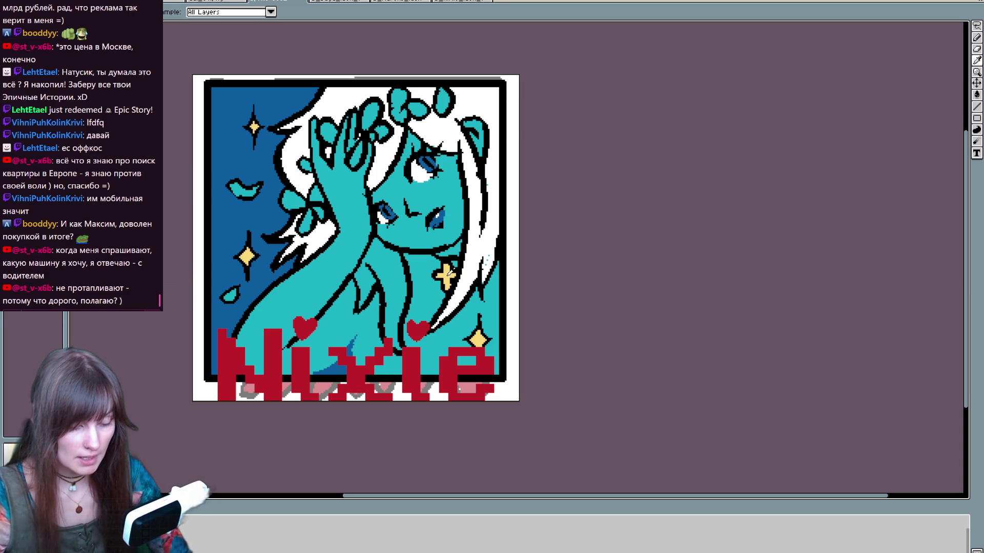
drag(436, 255, 461, 250)
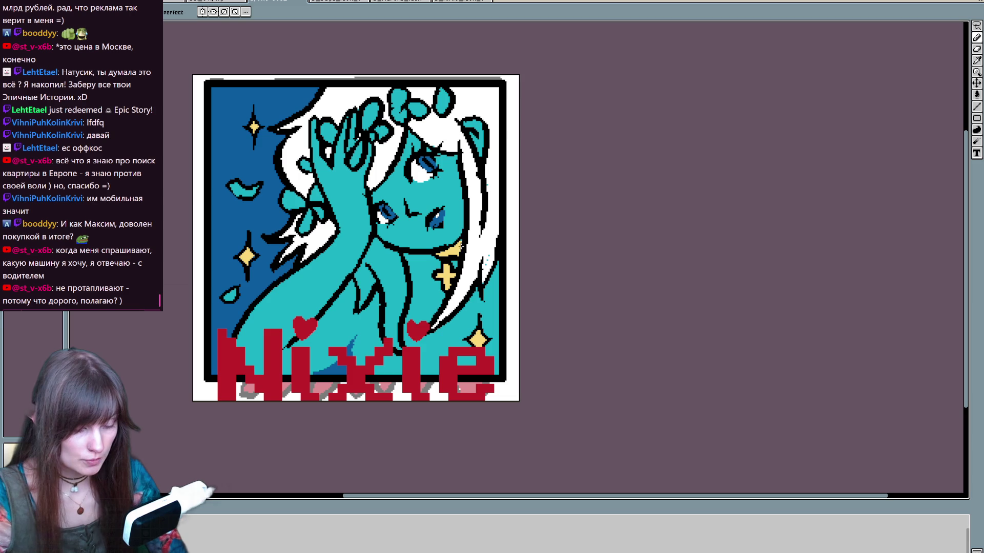
alt+click(492, 247)
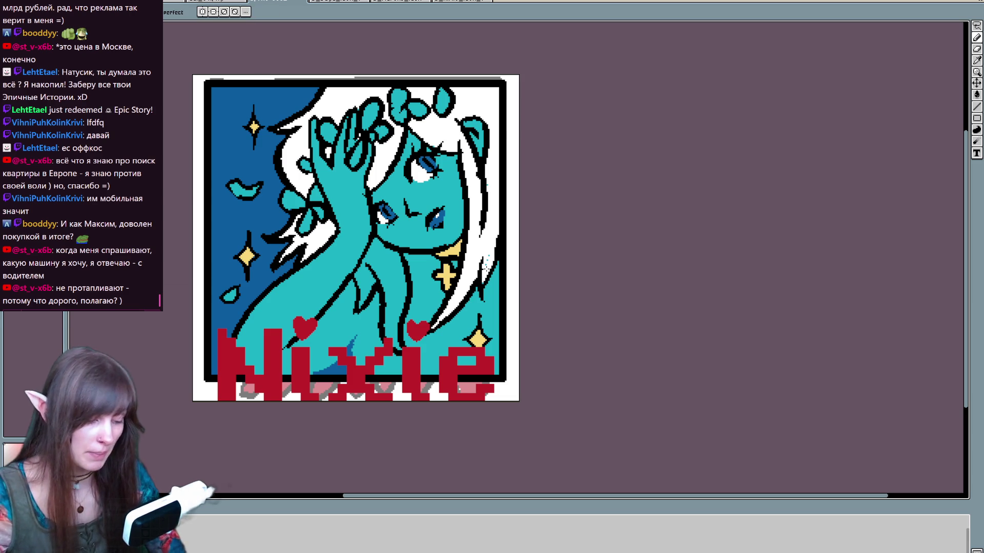
mouse_move(357, 275)
mouse_down()
mouse_move(371, 269)
mouse_move(370, 251)
mouse_move(400, 254)
mouse_move(398, 349)
mouse_move(373, 267)
mouse_up()
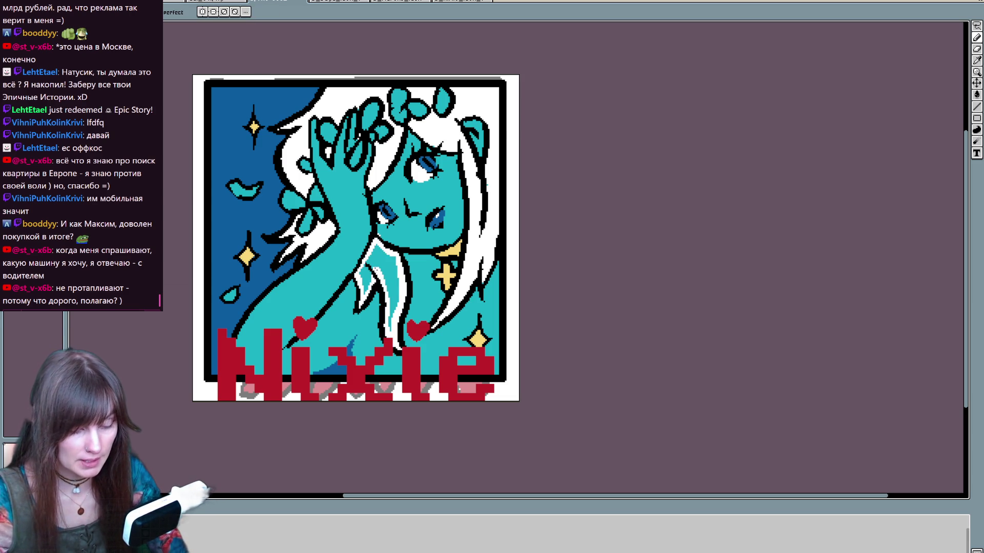
key(g)
click(394, 262)
key(b)
key(ctrl+z)
key(ctrl+y)
Step: Add white highlights on the cheek and on the eye
key(i)
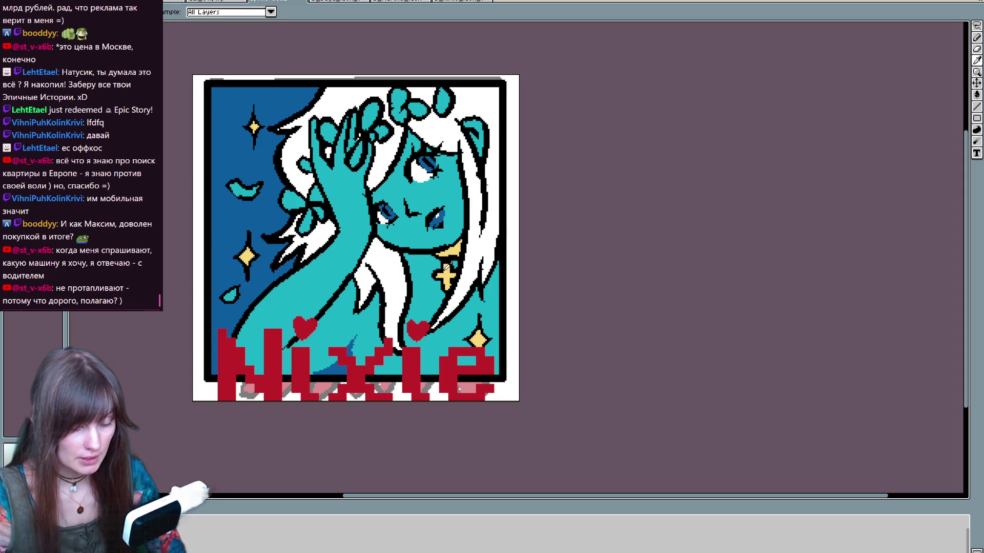
key(b)
drag(386, 231, 402, 225)
key(v)
key(b)
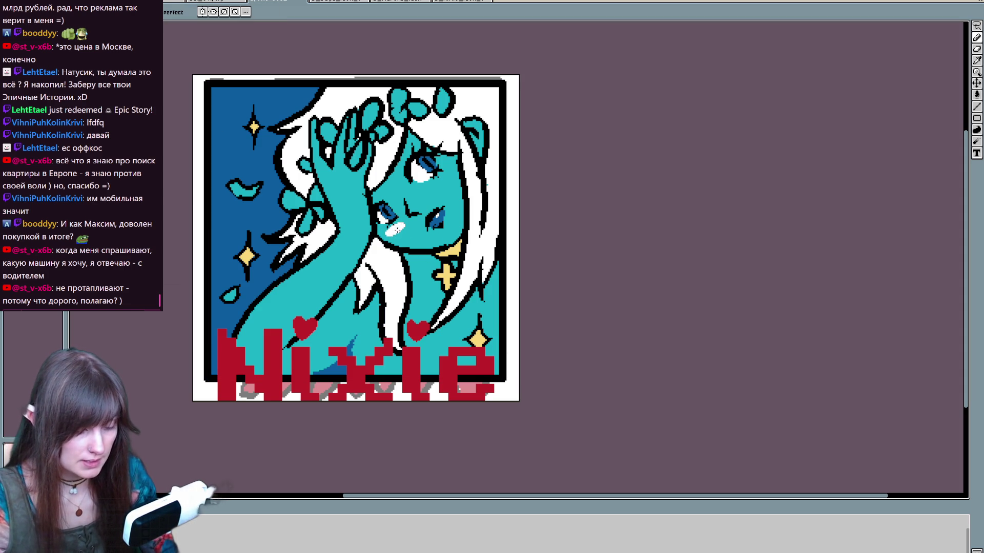
drag(449, 167, 452, 164)
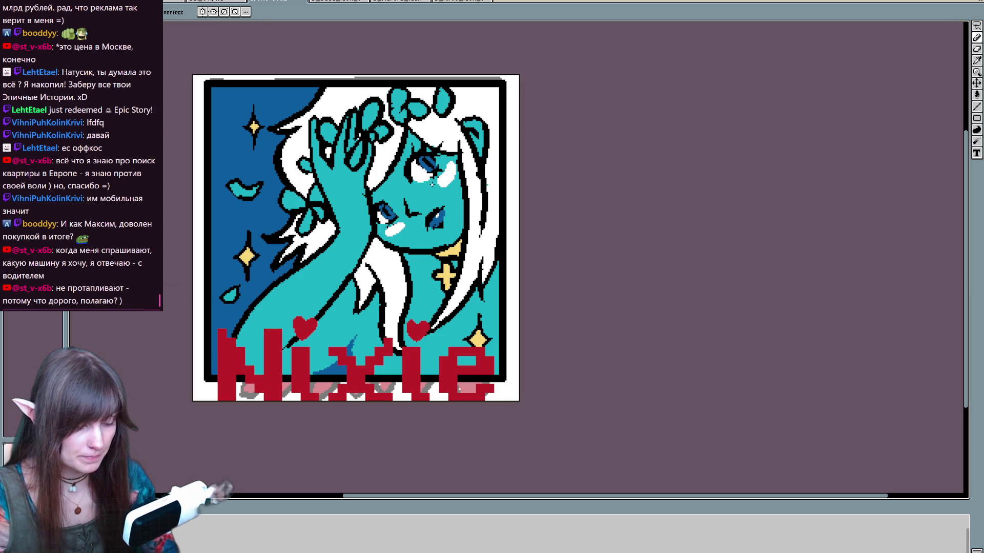
alt+click(428, 164)
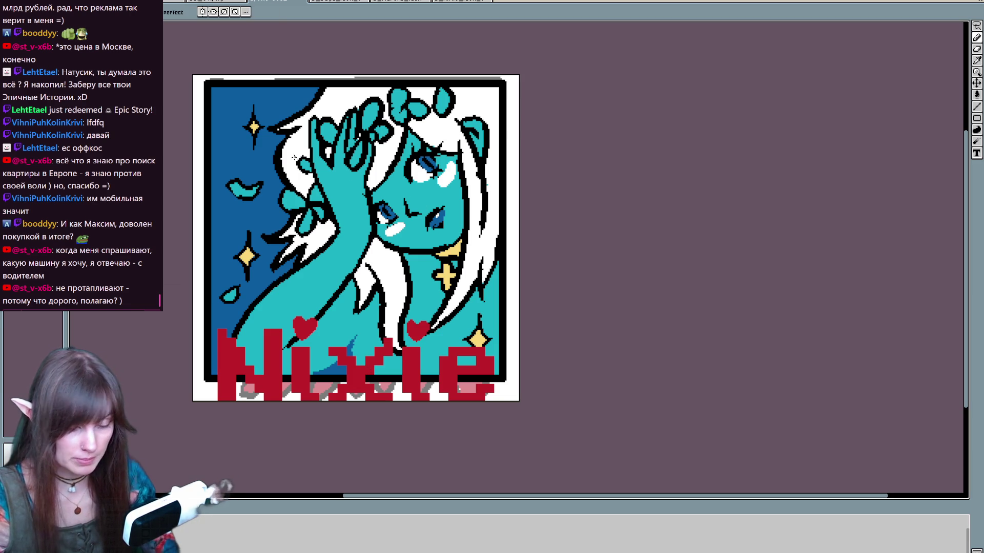
key(g)
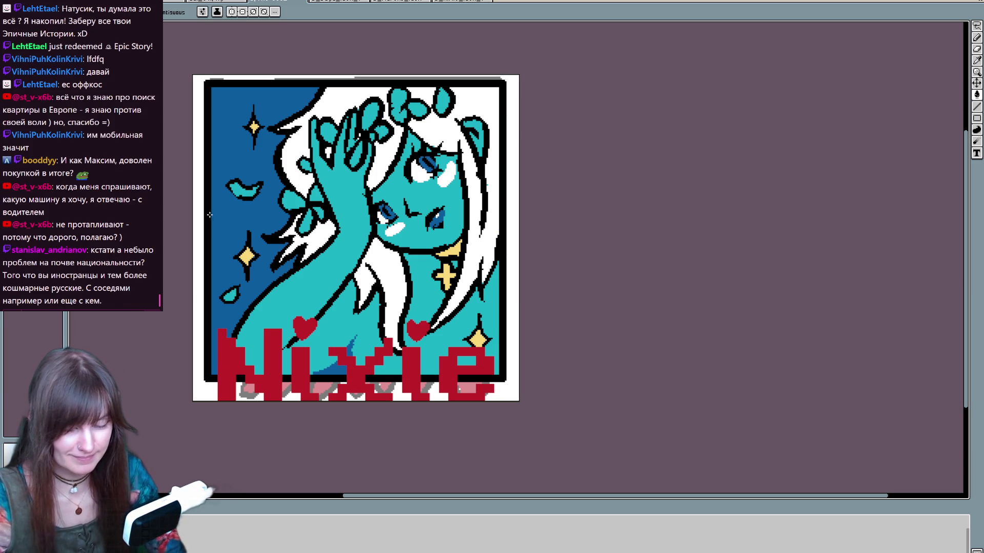
Step: Bucket-fill the background red, and the teardrop, leaves and a top petal dark blue
click(227, 208)
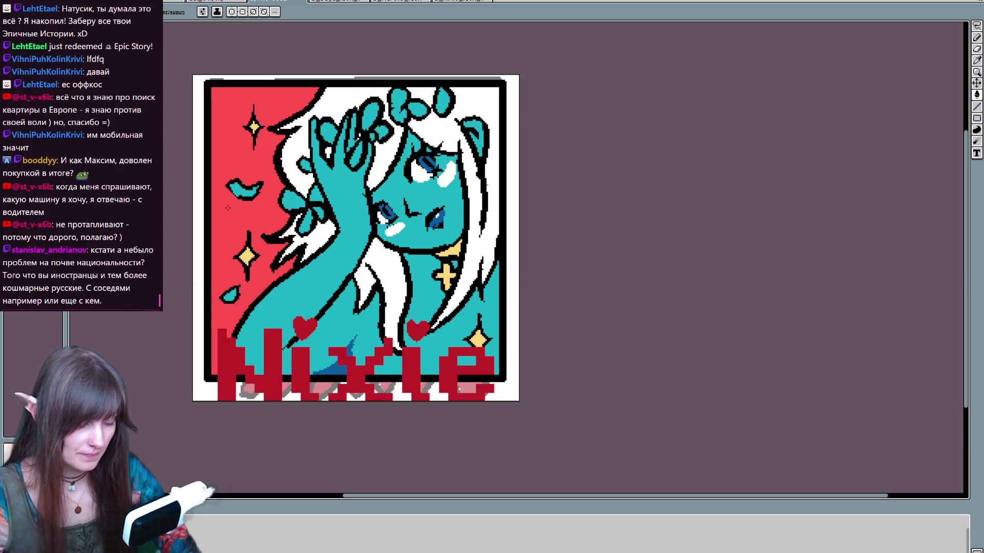
click(331, 368)
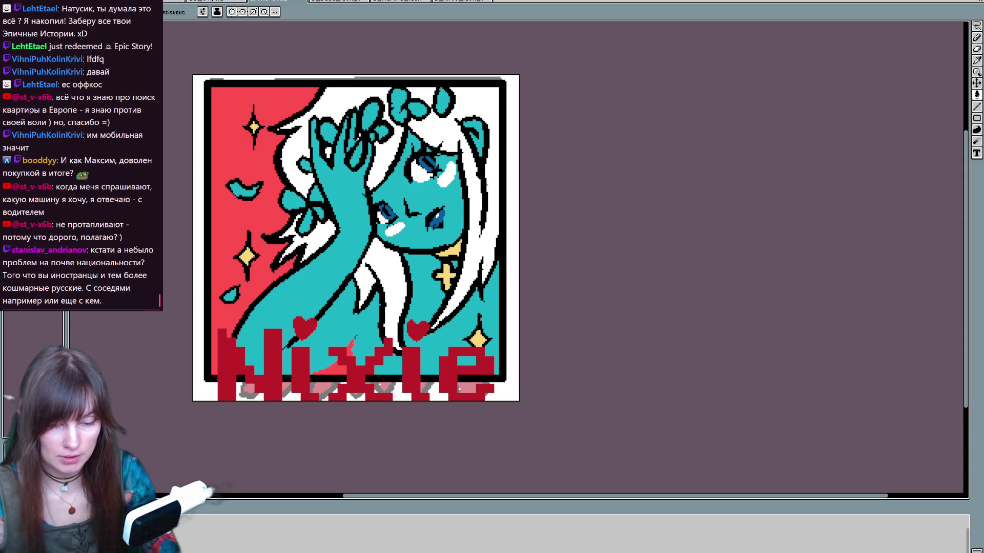
click(235, 293)
click(244, 189)
click(347, 155)
key(ctrl+z)
click(442, 96)
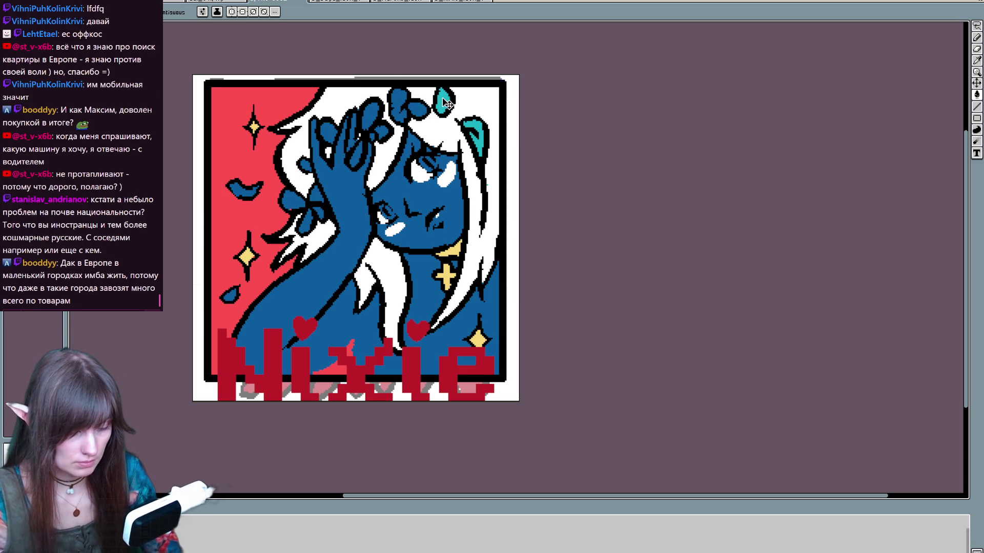
Step: Pencil the remaining flower petals and fingertips dark blue
key(b)
mouse_move(398, 93)
mouse_down()
mouse_move(399, 112)
mouse_move(398, 91)
mouse_move(421, 113)
mouse_up()
drag(326, 126, 332, 134)
mouse_move(368, 107)
mouse_down()
mouse_move(369, 128)
mouse_move(376, 105)
mouse_move(385, 134)
mouse_move(360, 151)
mouse_up()
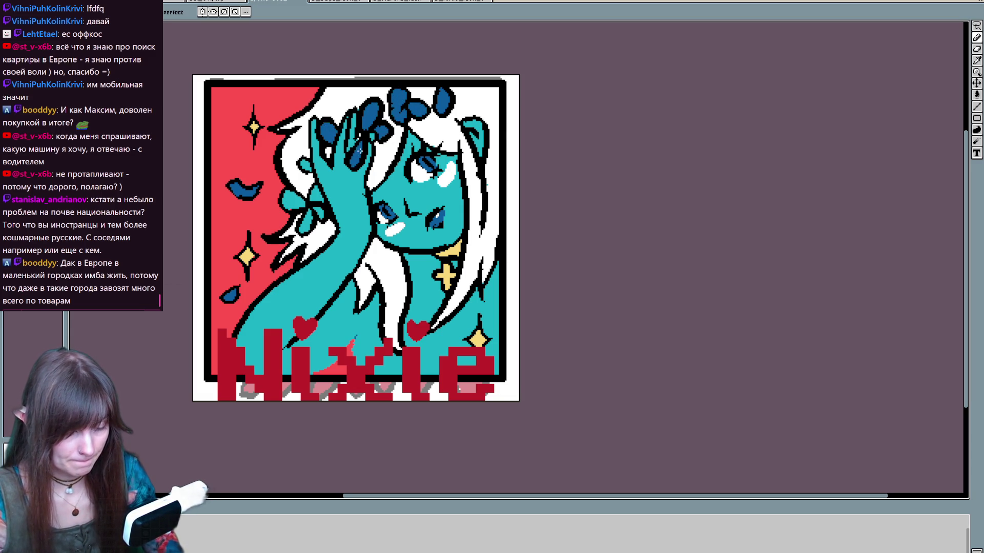
mouse_move(331, 196)
mouse_down()
mouse_move(287, 203)
mouse_move(318, 196)
mouse_move(320, 213)
mouse_move(312, 209)
mouse_move(307, 225)
mouse_move(299, 199)
mouse_up()
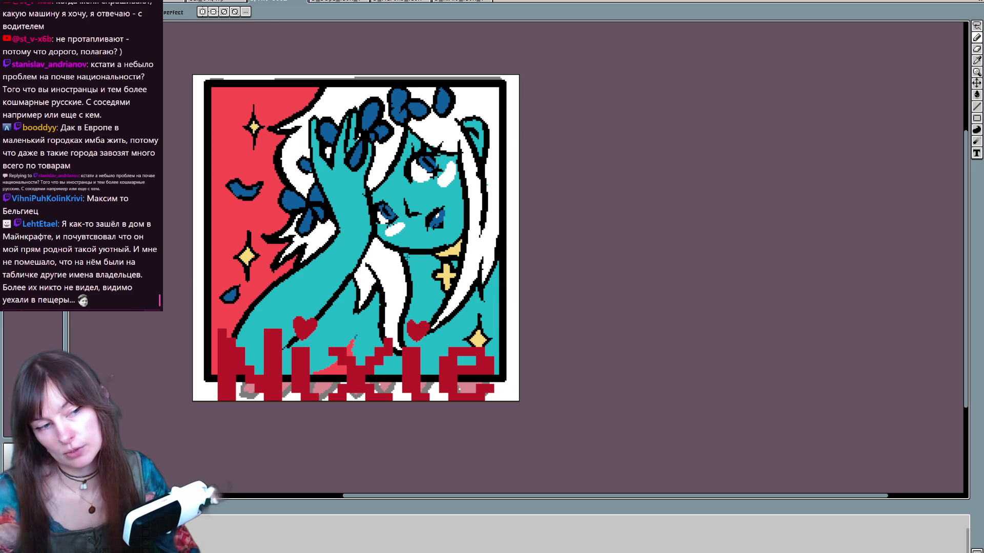
drag(360, 302, 365, 250)
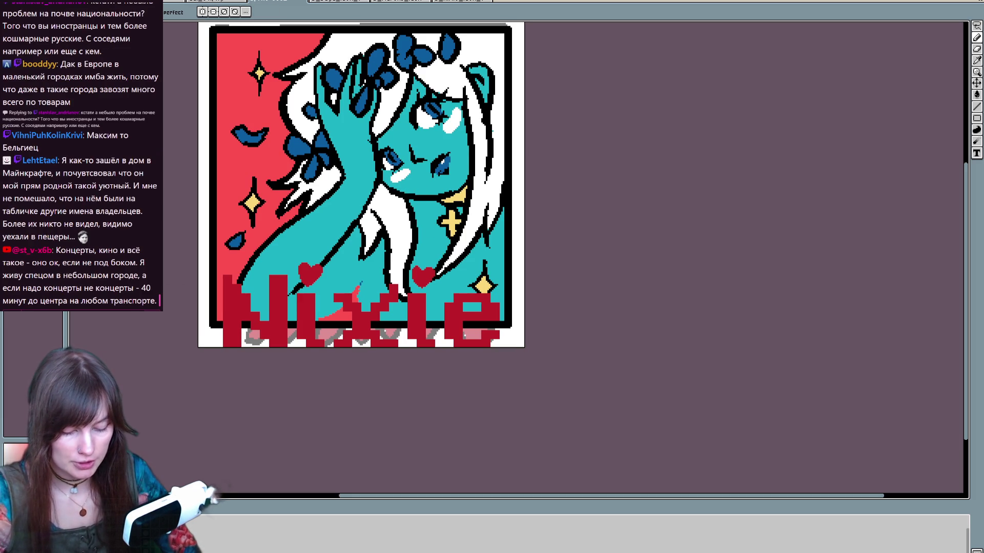
Step: Toggle the line art to check colours, then darken pixels along the bottom of the Nixie lettering
key(Right)
key(Left)
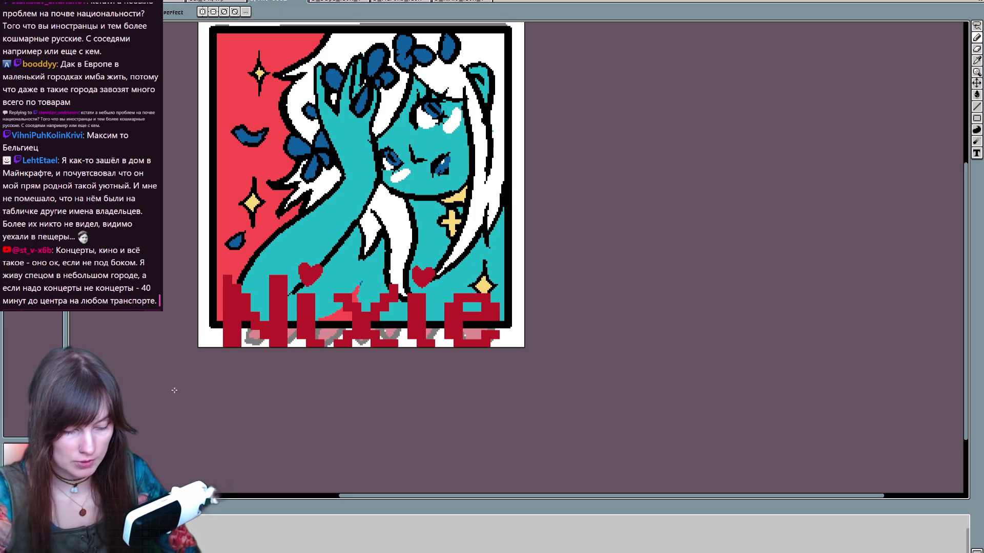
key(ctrl)
key(ctrl)
key(ctrl)
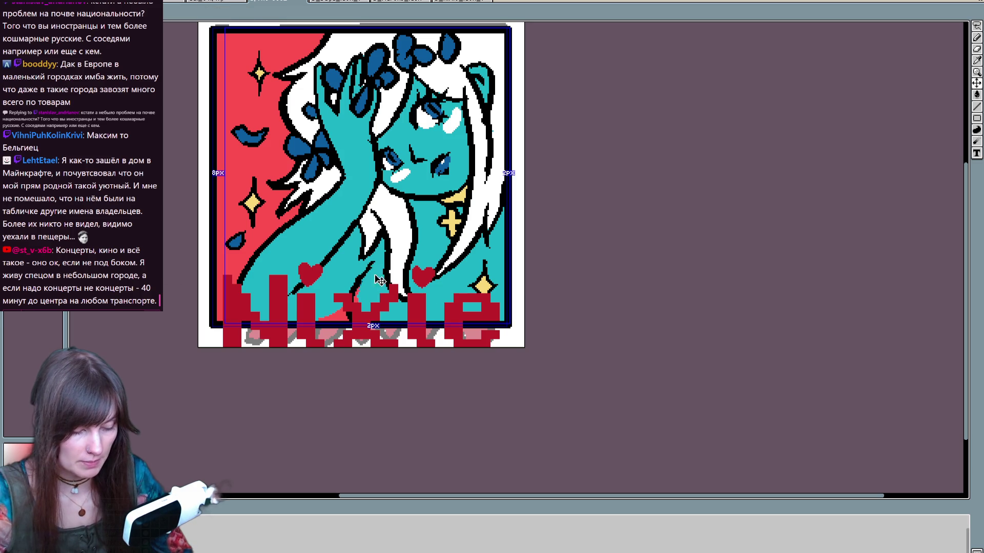
ctrl+click(362, 325)
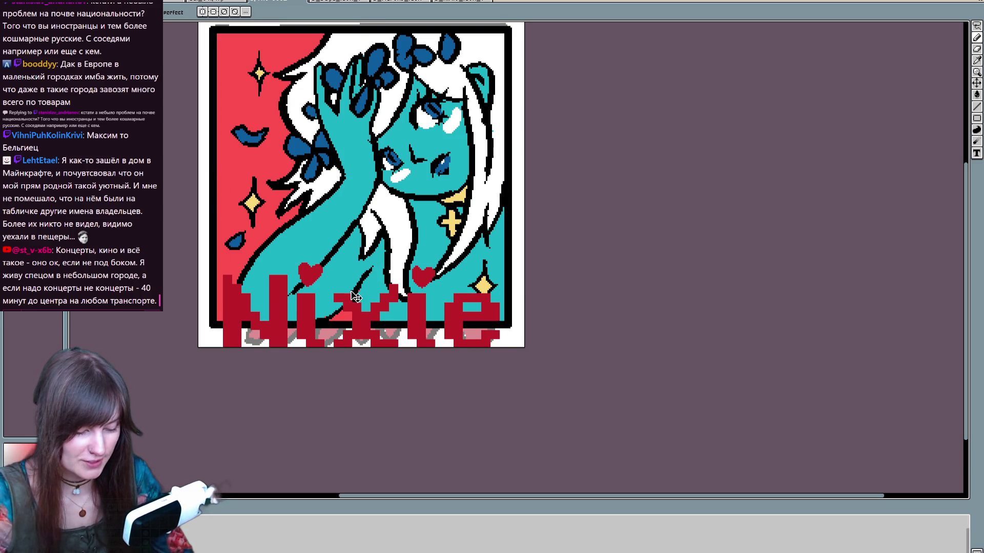
drag(318, 323, 355, 292)
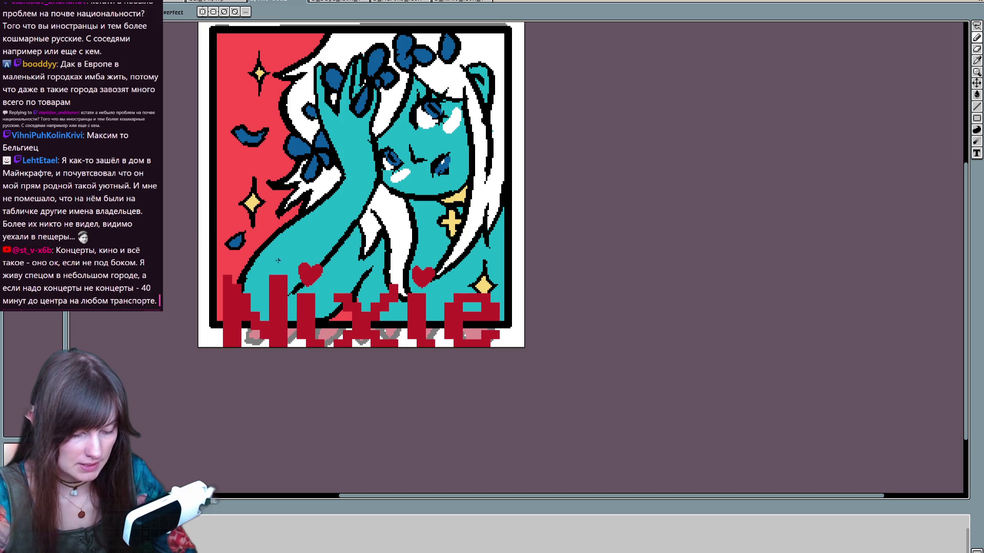
mouse_move(338, 242)
mouse_down()
mouse_move(315, 303)
mouse_move(316, 340)
mouse_up()
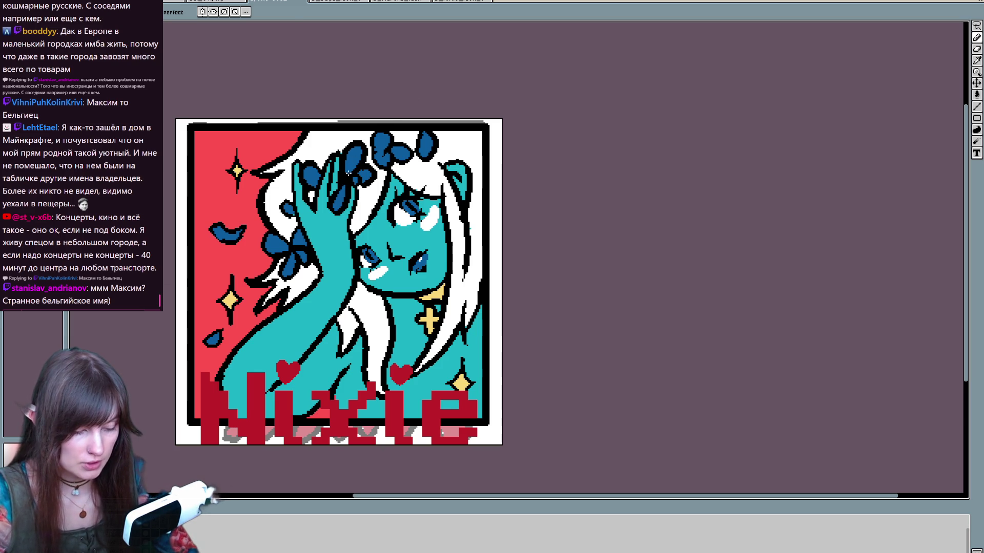
key(e)
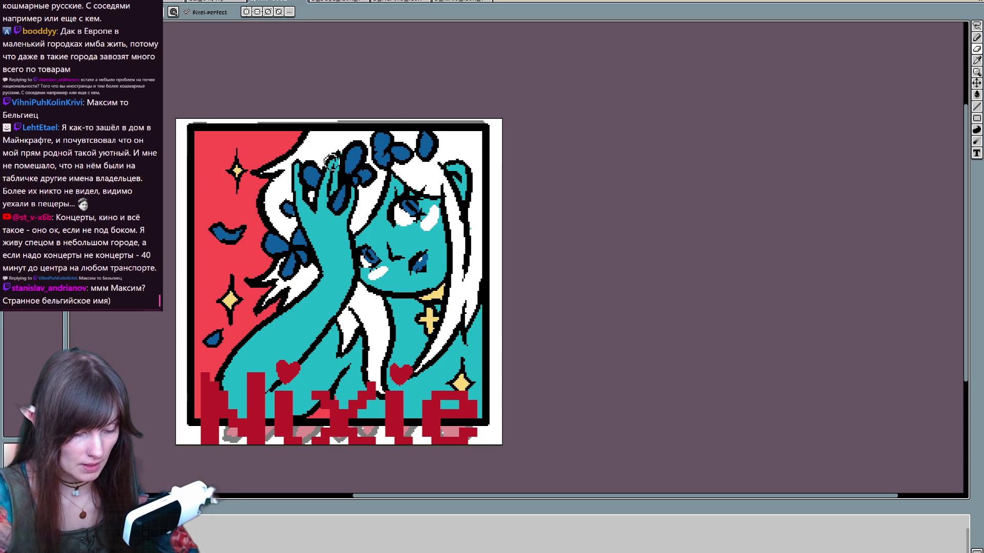
key(b)
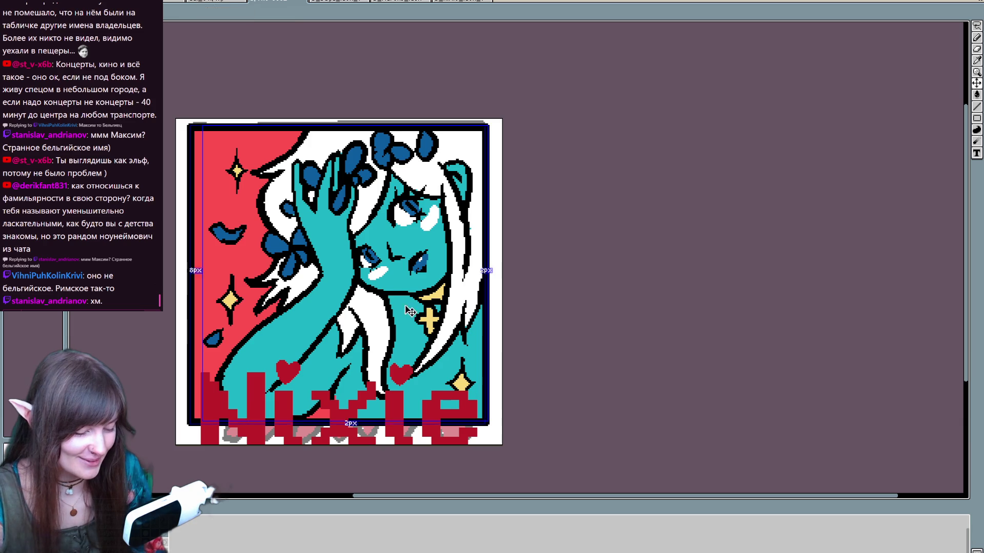
key(b)
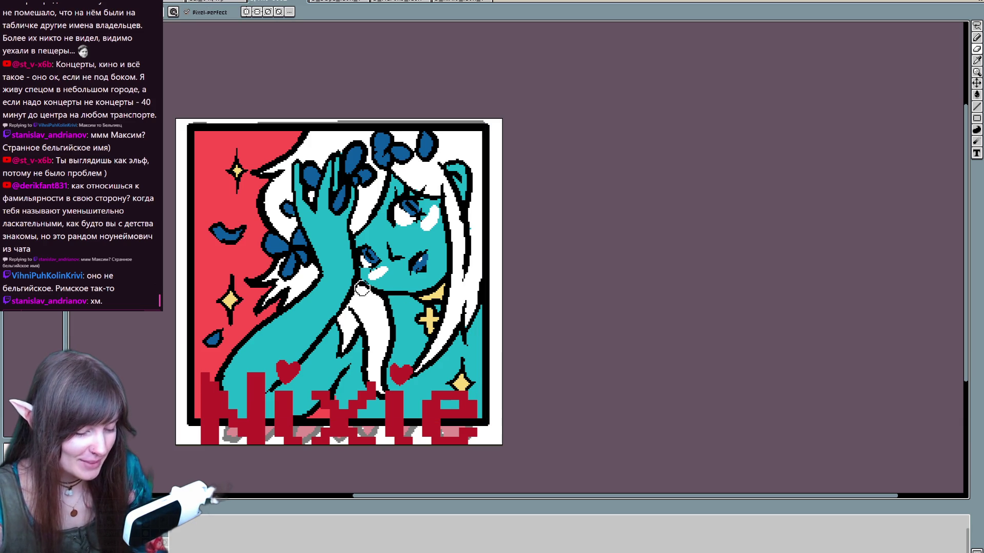
key(e)
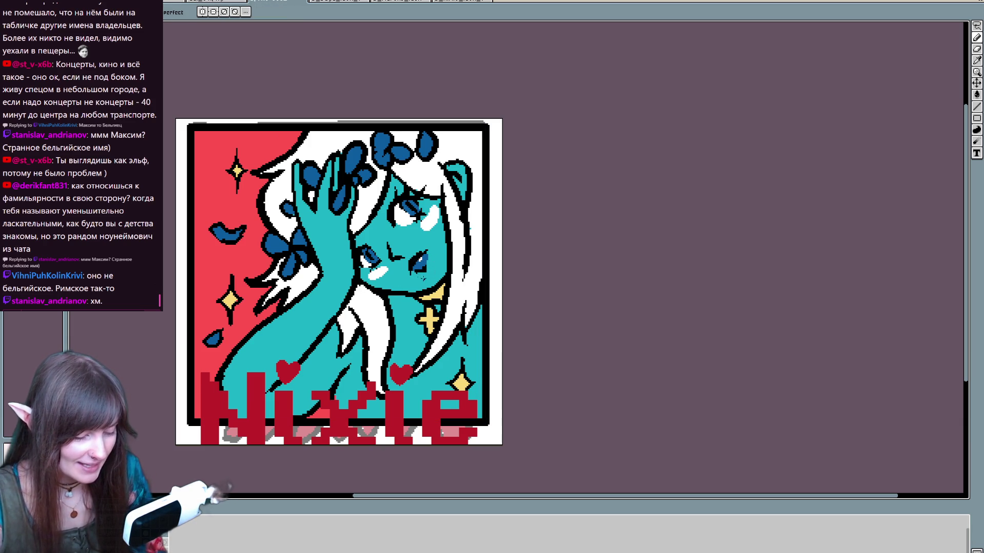
Step: Draw a short line for the mouth and reshape it into a small curve
key(b)
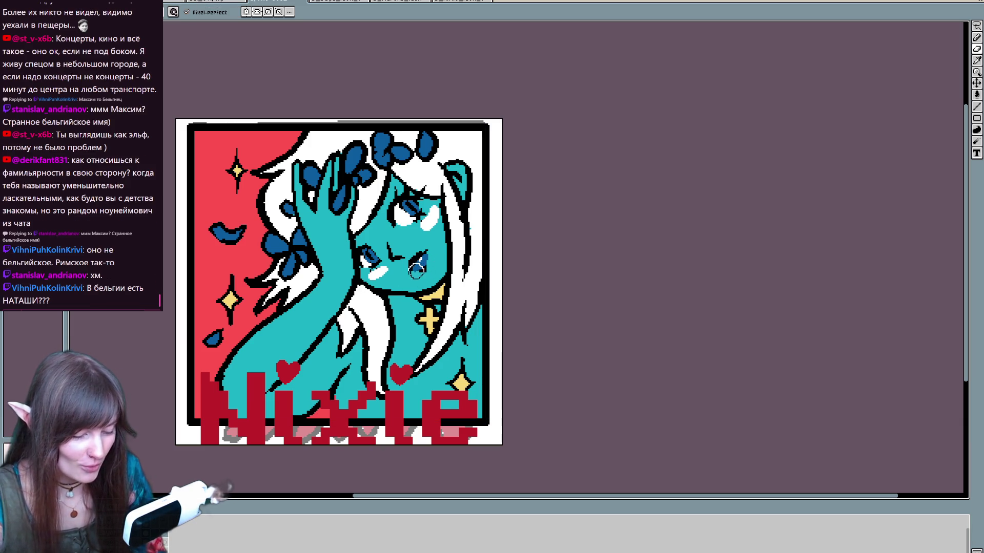
key(e)
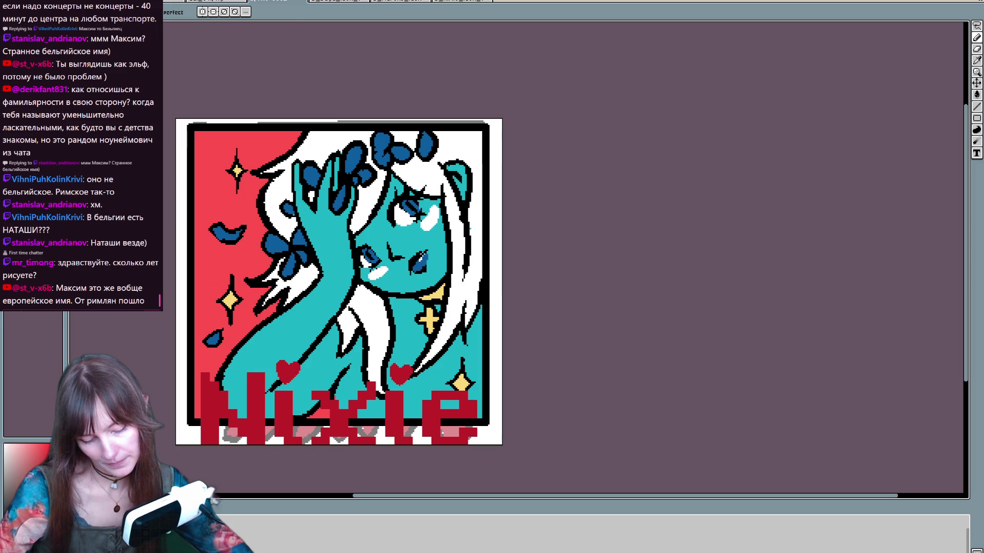
drag(391, 254, 400, 253)
key(ctrl)
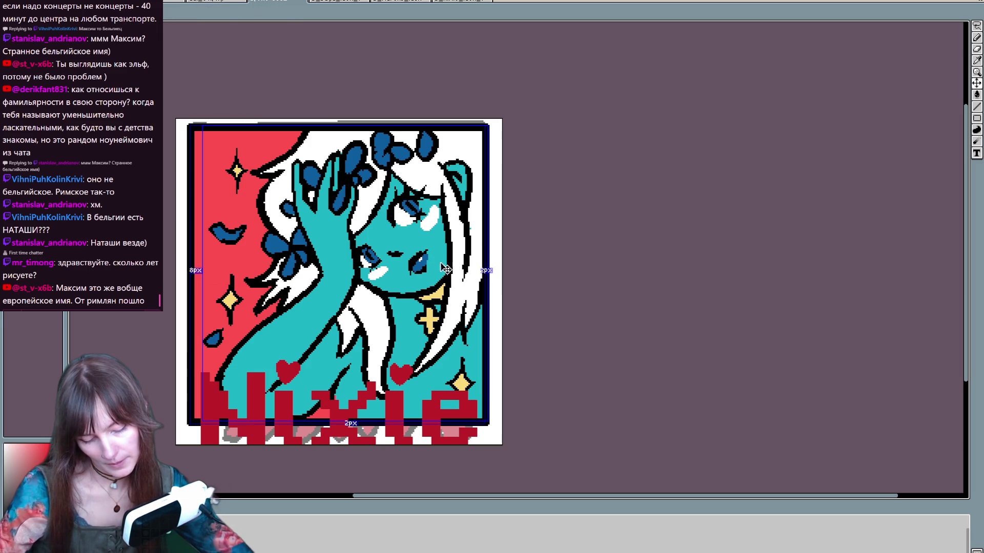
click(390, 255)
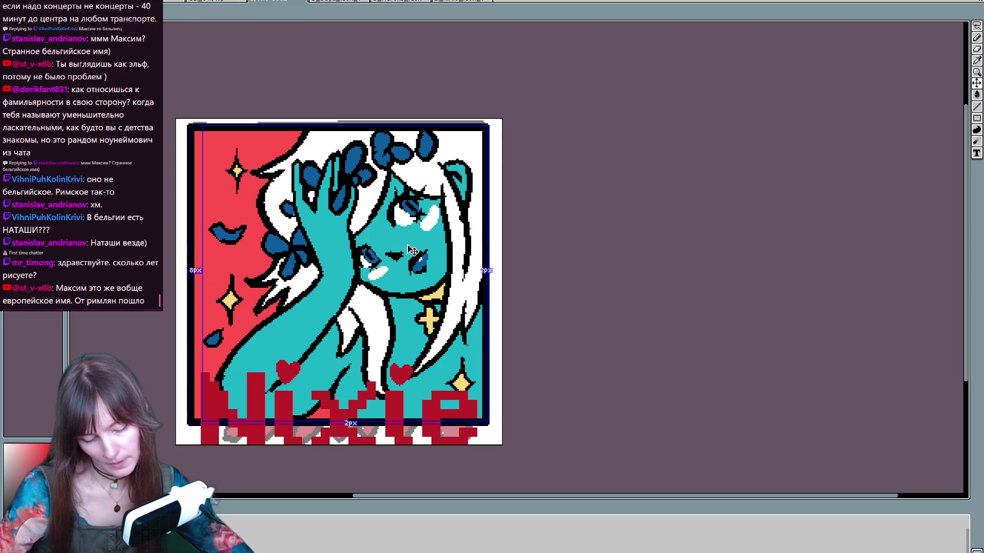
click(389, 254)
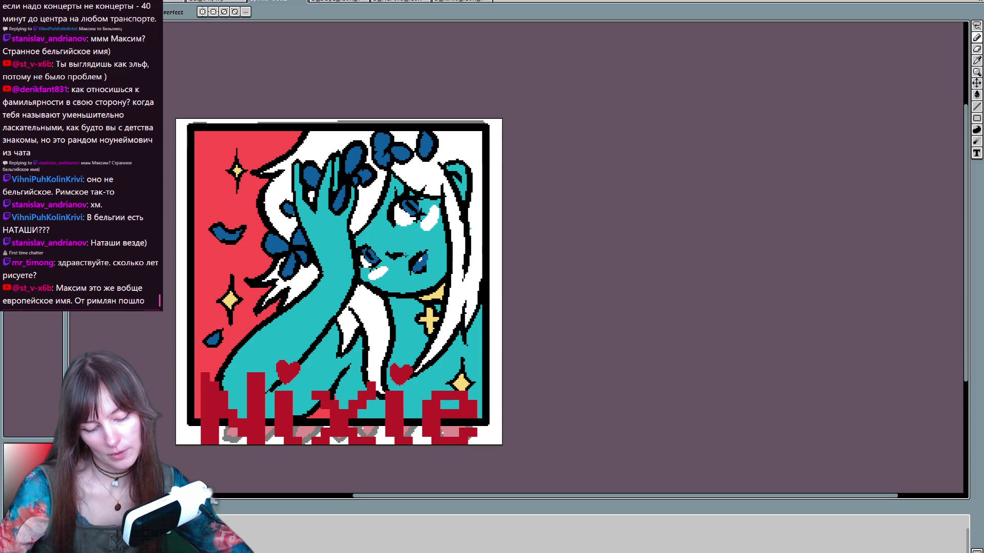
Step: Redraw the mouth pixels as a new short curved stroke, undoing failed attempts
key(b)
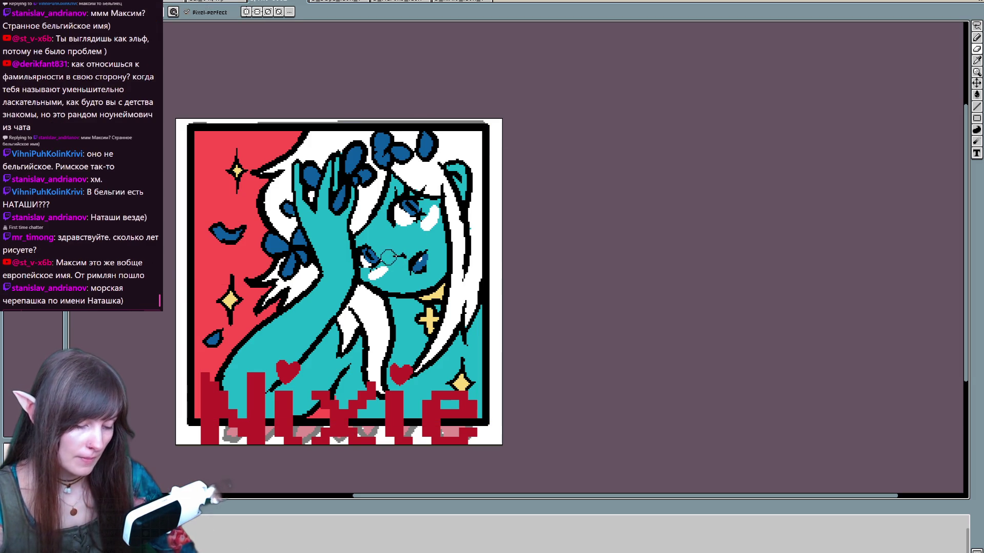
key(b)
click(388, 253)
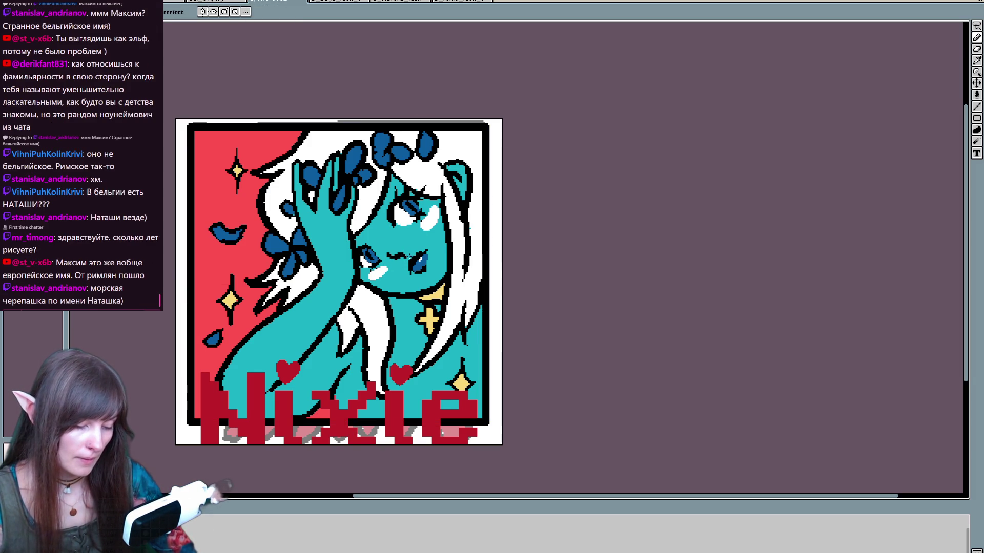
key(ctrl)
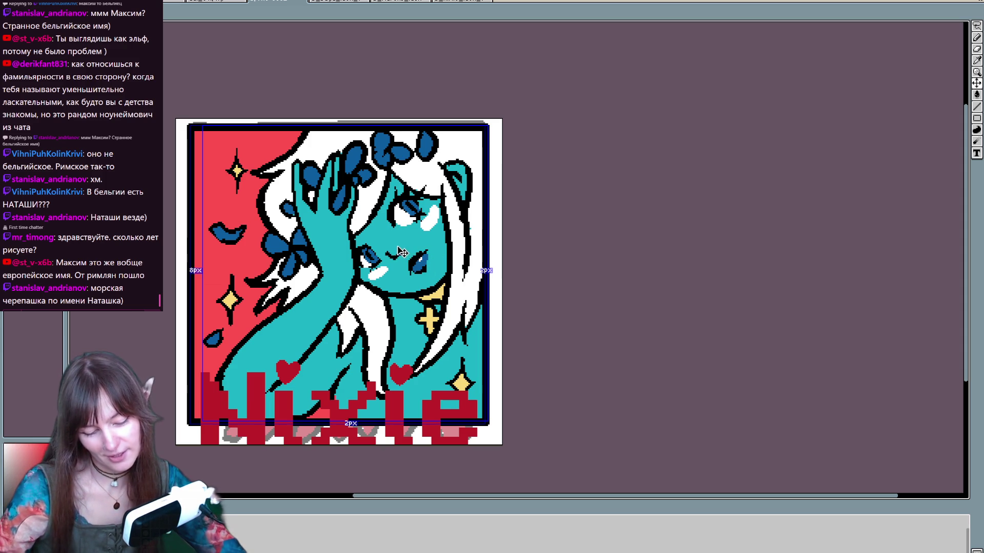
key(ctrl+z)
drag(390, 250, 390, 257)
key(ctrl+z)
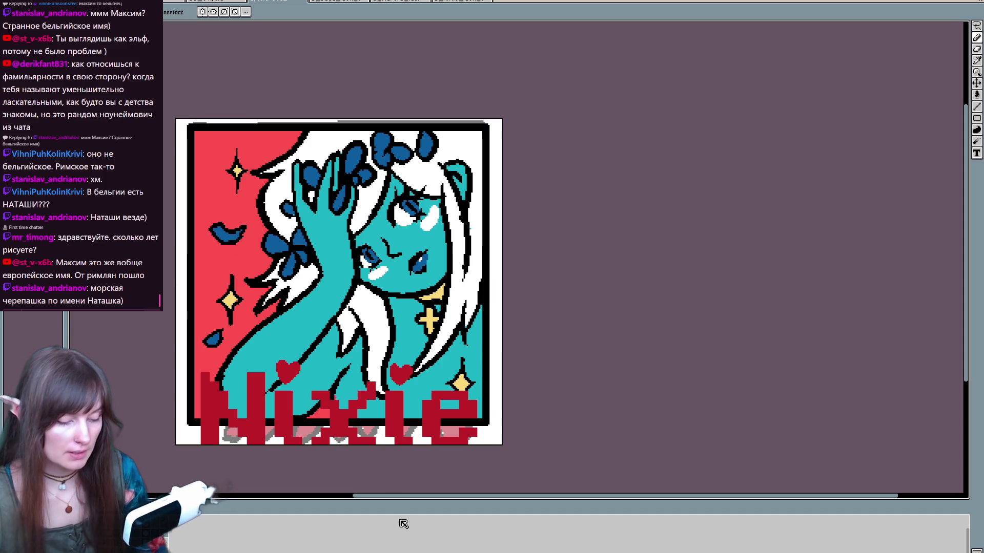
mouse_move(446, 342)
mouse_down()
mouse_move(530, 251)
mouse_move(451, 361)
mouse_move(444, 282)
mouse_up()
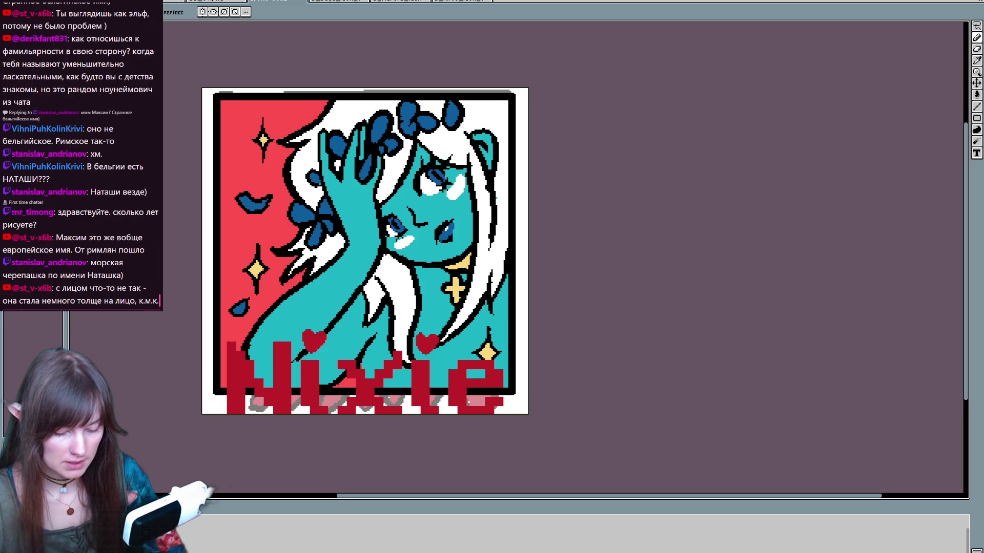
Step: Shade the arm, neck, body edge, face edge and above the right eye dark blue
drag(362, 293, 308, 354)
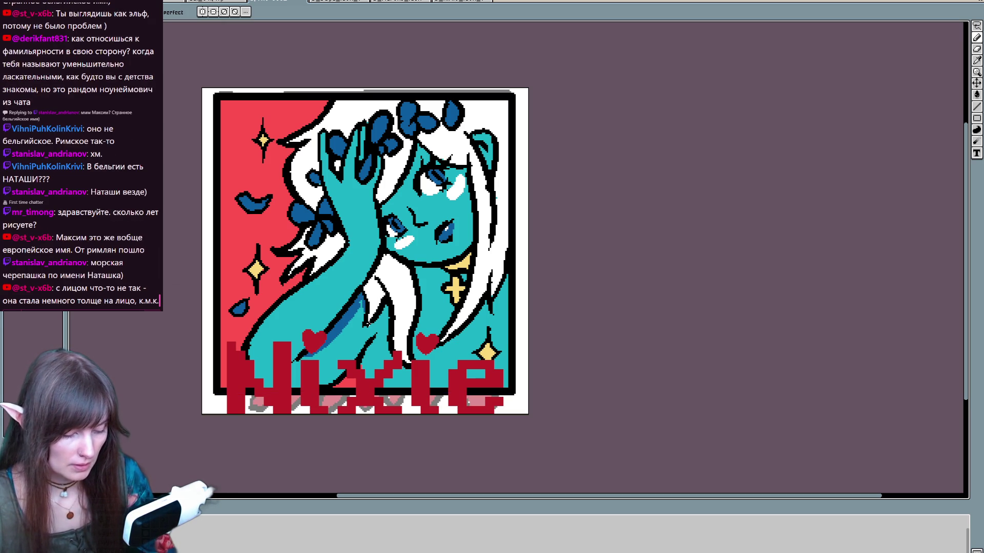
drag(414, 267, 420, 319)
drag(417, 268, 443, 275)
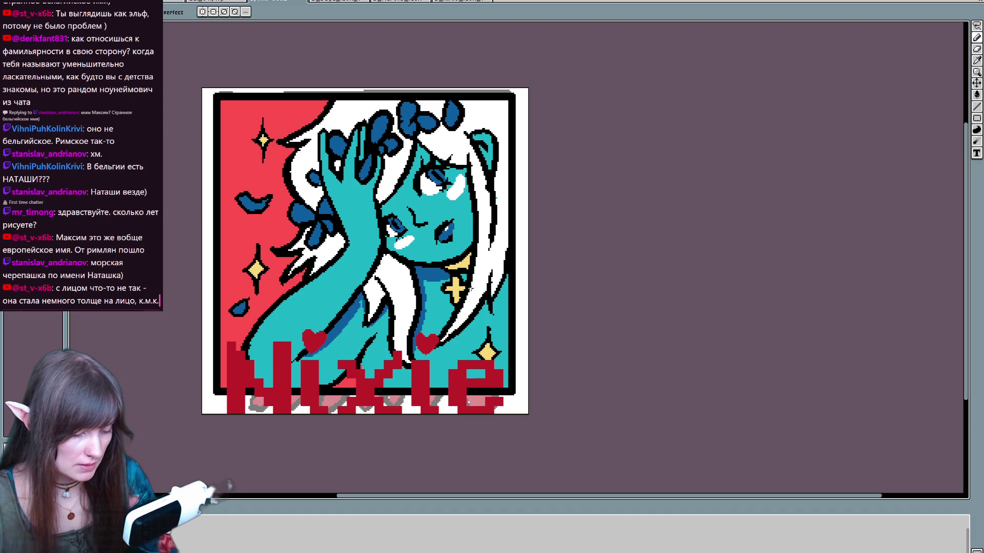
mouse_move(440, 344)
mouse_down()
mouse_move(490, 307)
mouse_move(505, 280)
mouse_up()
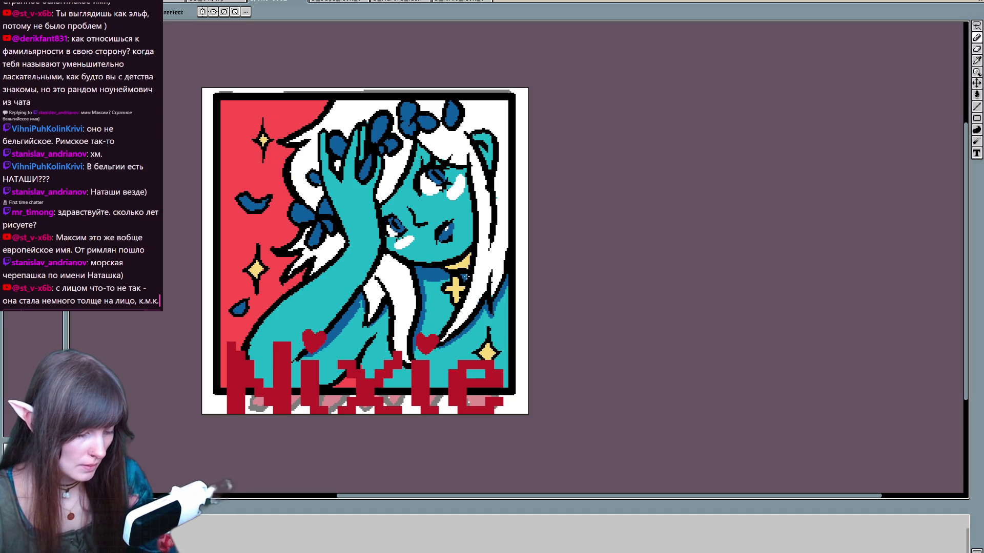
drag(379, 208, 413, 153)
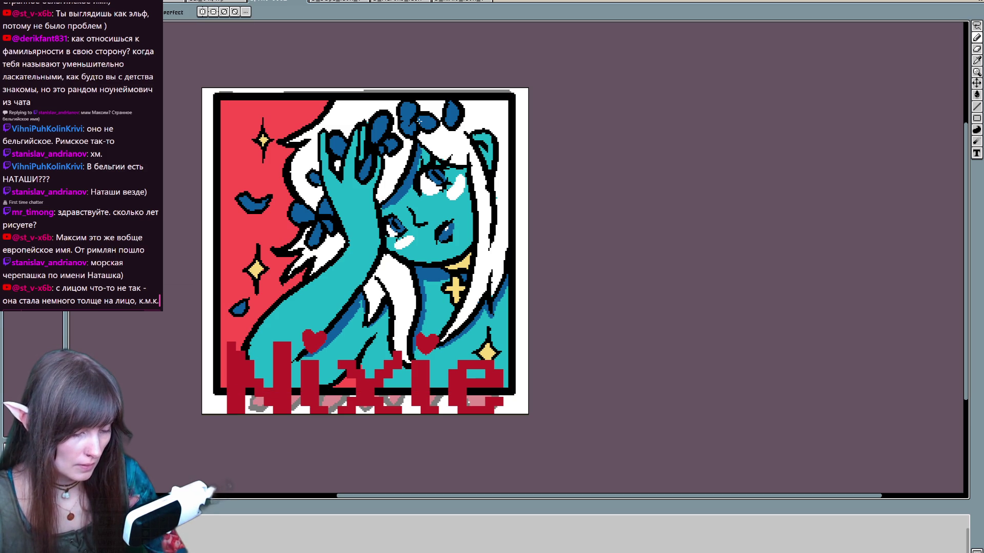
drag(440, 167, 469, 171)
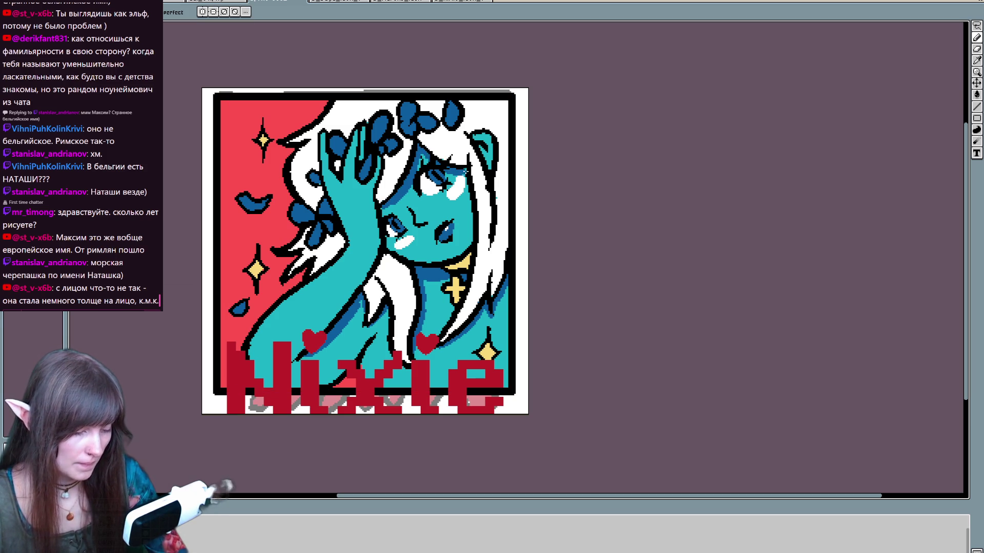
key(alt)
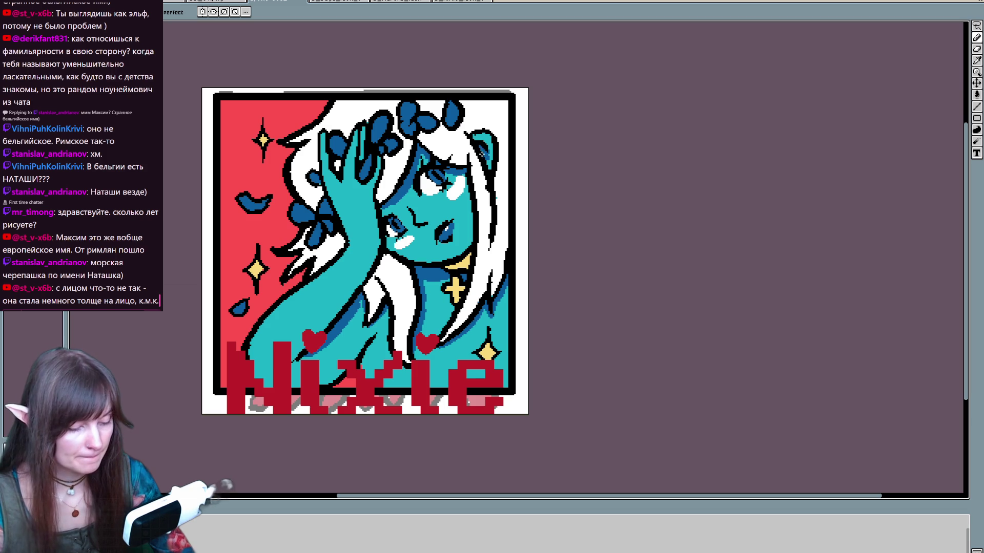
drag(389, 278, 399, 294)
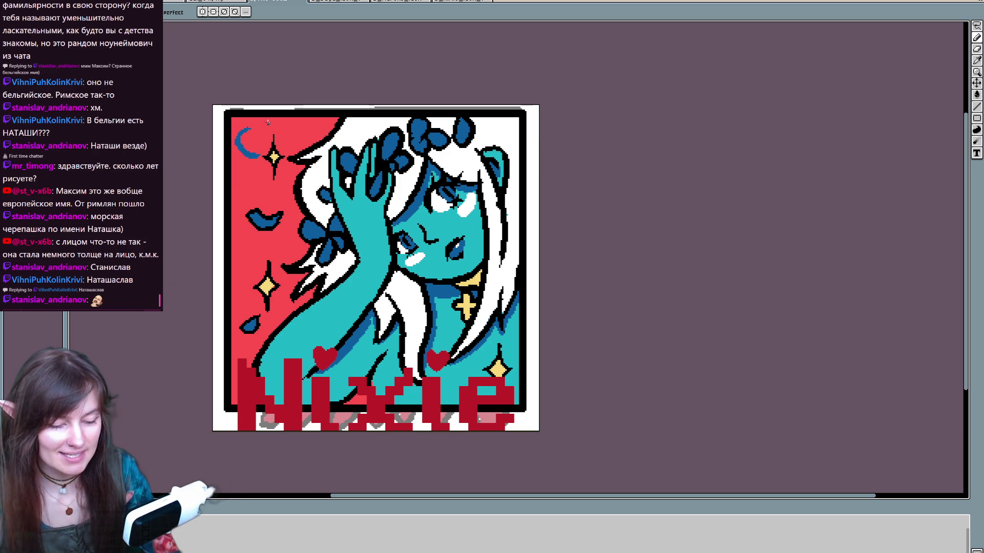
Step: Undo the blue sketch letters so the top-left corner is plain red again
key(v)
key(b)
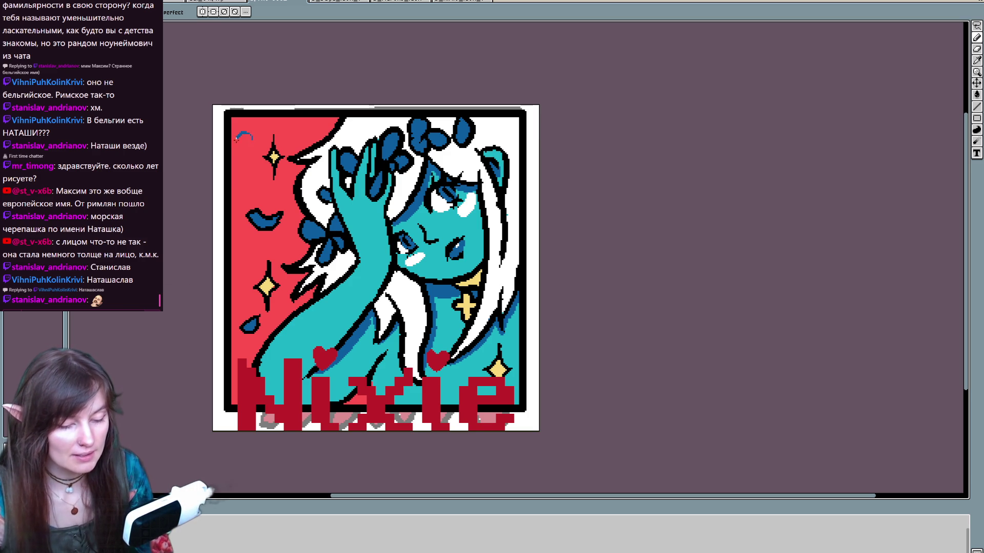
key(v)
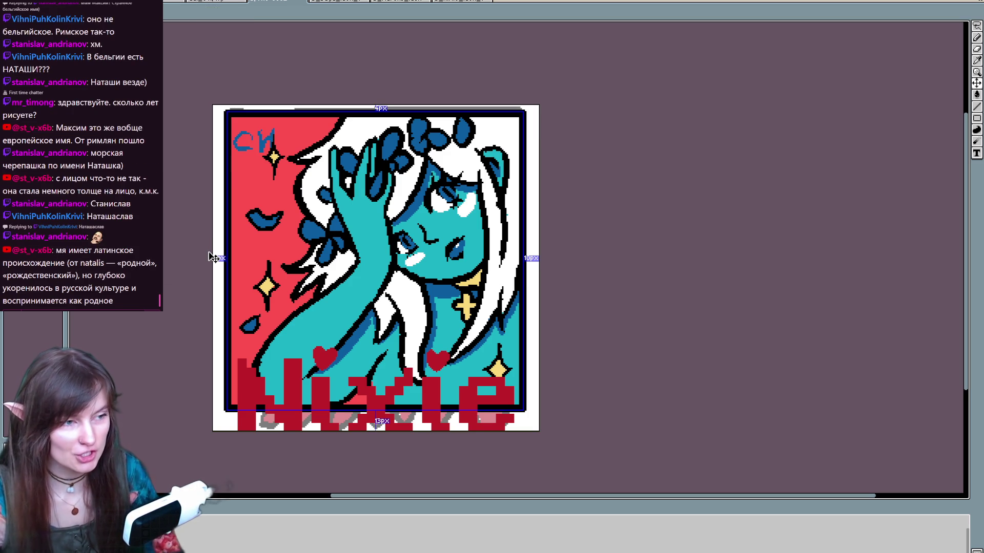
key(ctrl+z)
key(ctrl+z)
key(ctrl+z)
key(b)
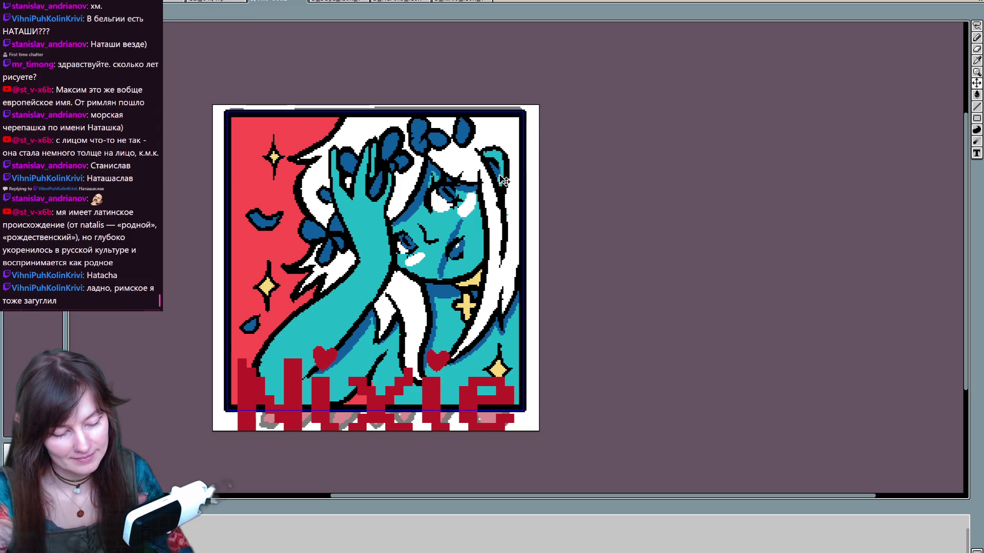
drag(421, 352, 293, 348)
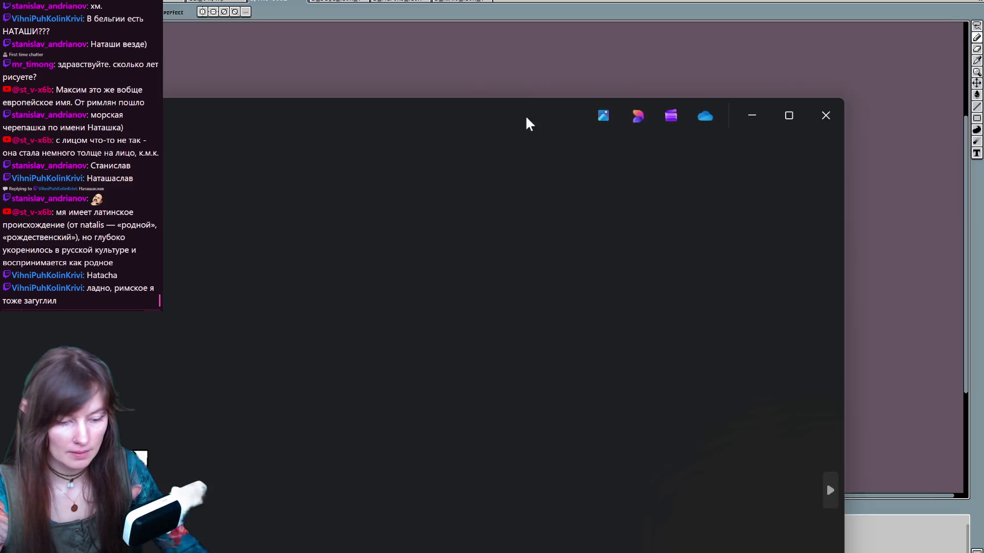
Step: Find the open windows and maximize the Aseprite window
key(alt+Tab)
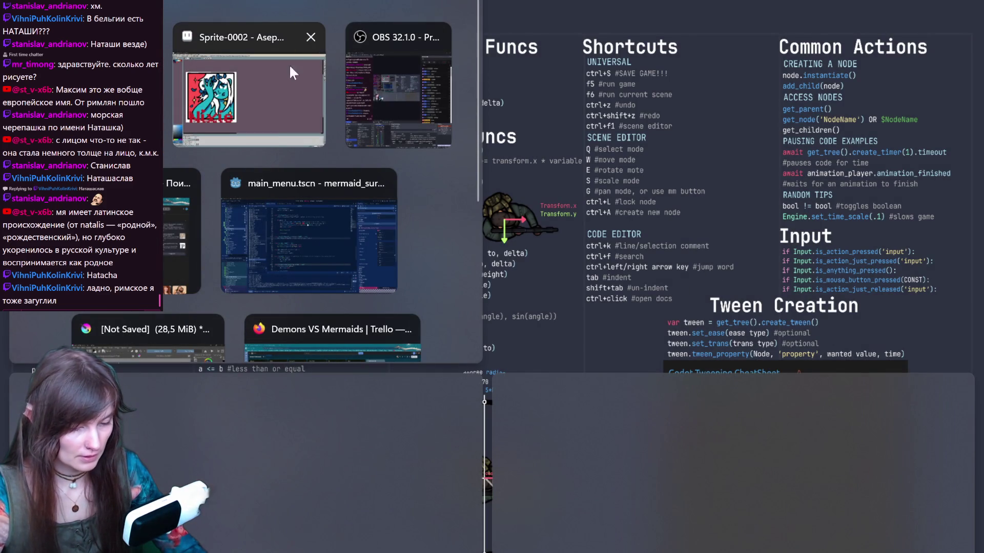
scroll(351, 171, down, 3)
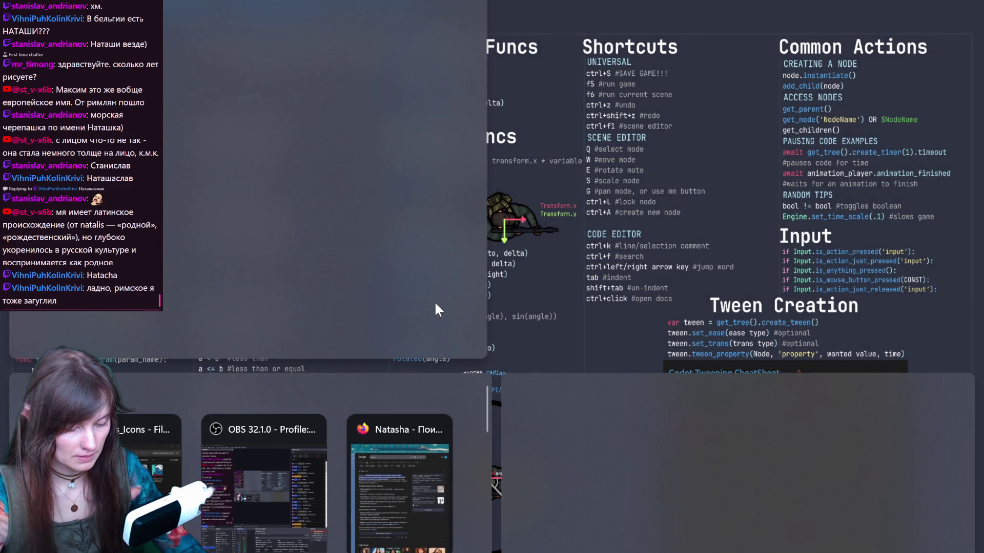
click(650, 311)
drag(334, 363, 336, 428)
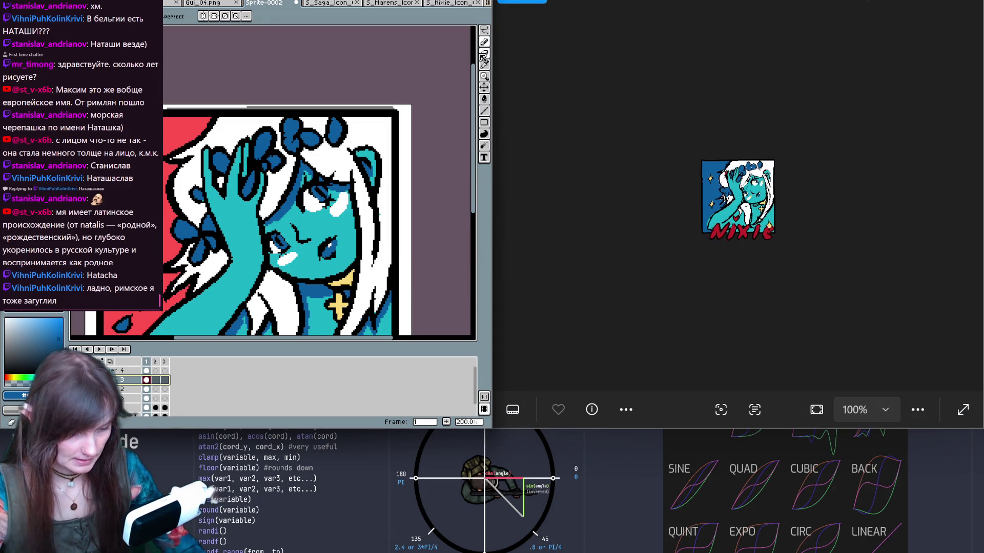
key(super+Up)
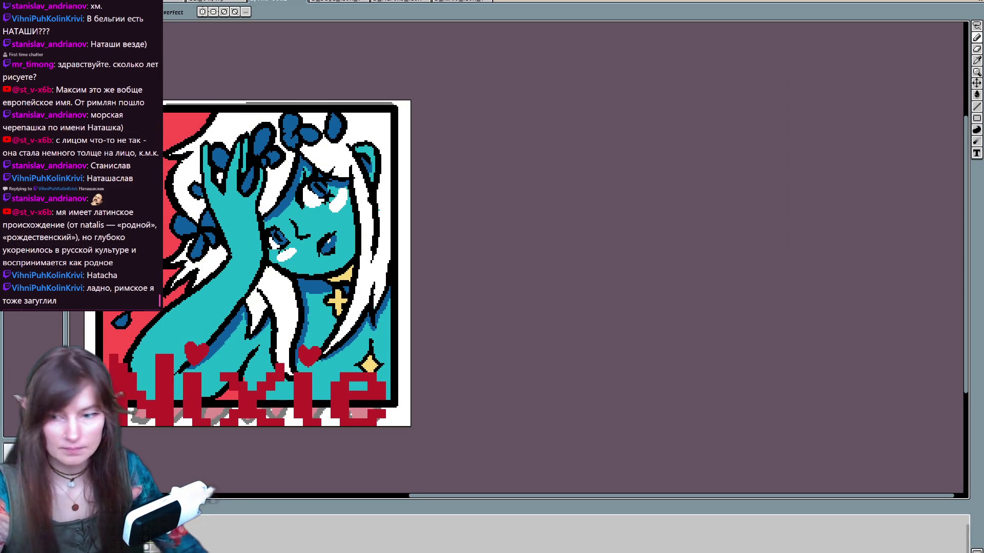
Step: View the earlier blue-background Nixie icon enlarged to 505% in Photos, then close it
key(alt+Tab)
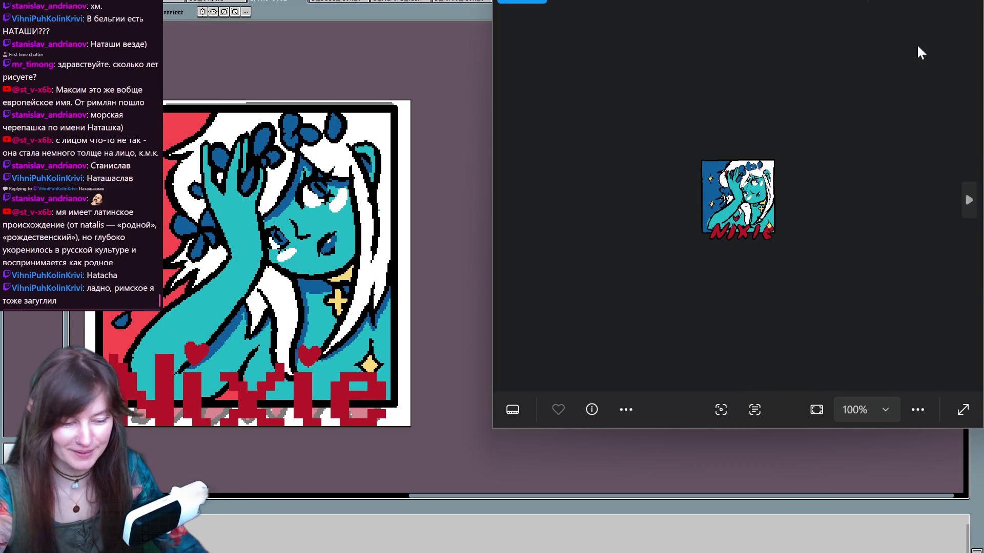
scroll(788, 160, up, 5)
scroll(787, 161, up, 5)
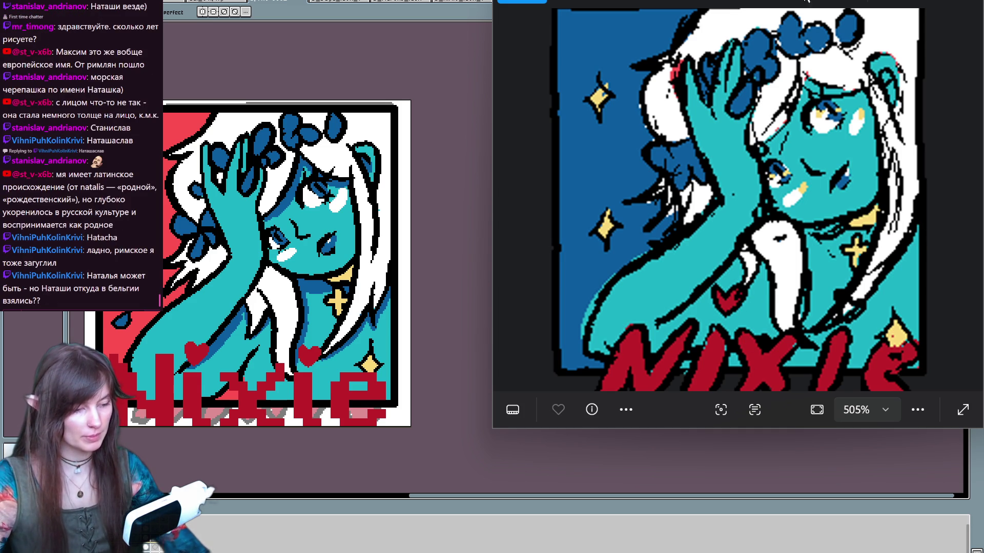
key(alt+F4)
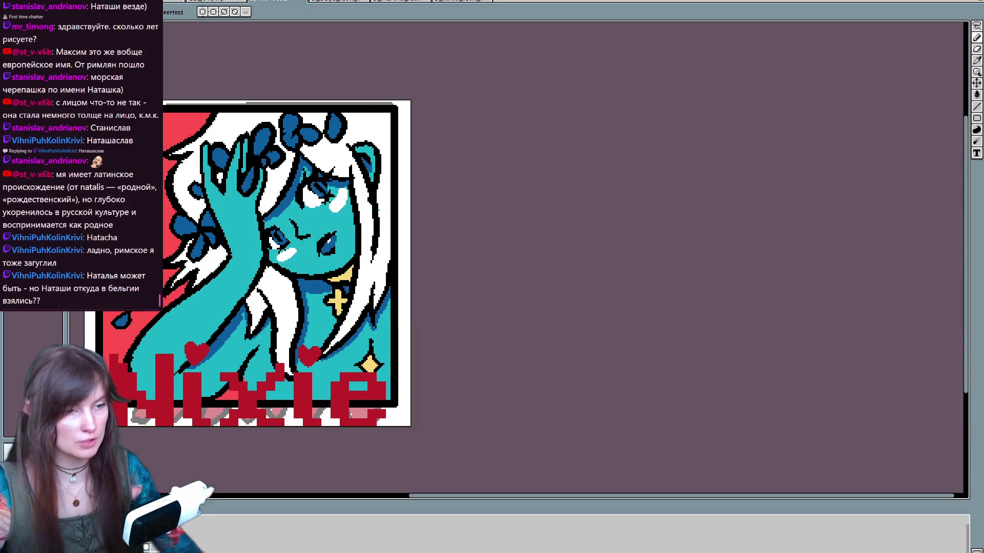
Step: Redraw the top edge of the yellow collar under the chin with dark pixels
key(v)
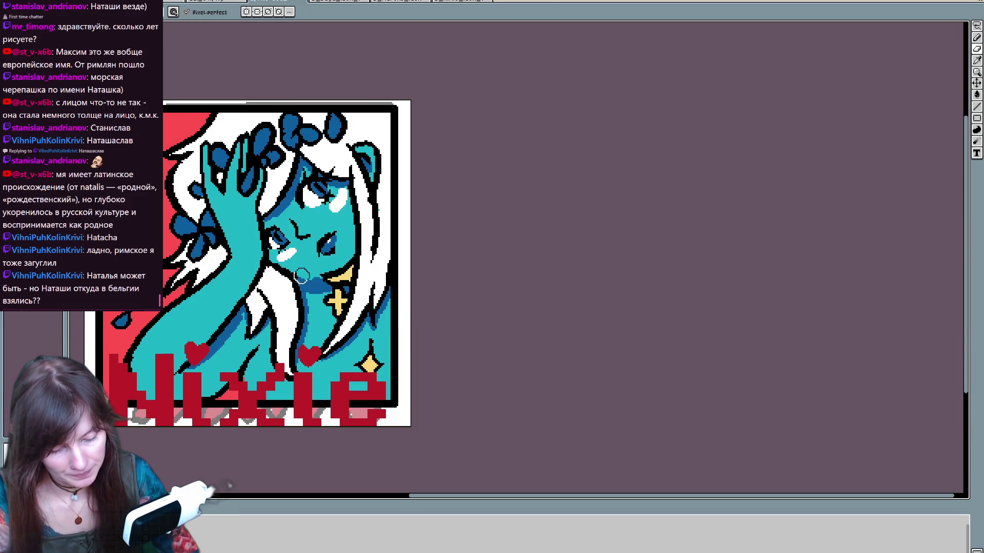
key(b)
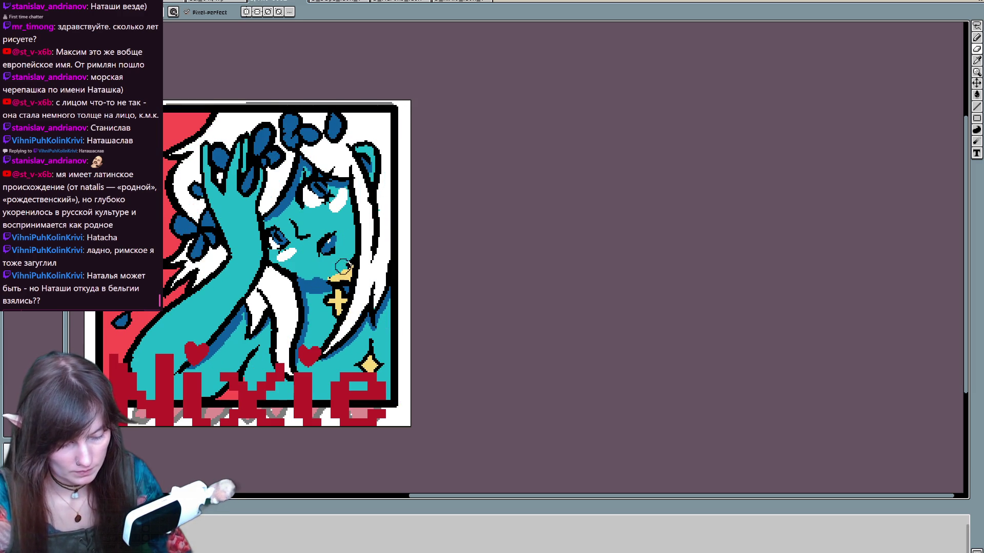
key(e)
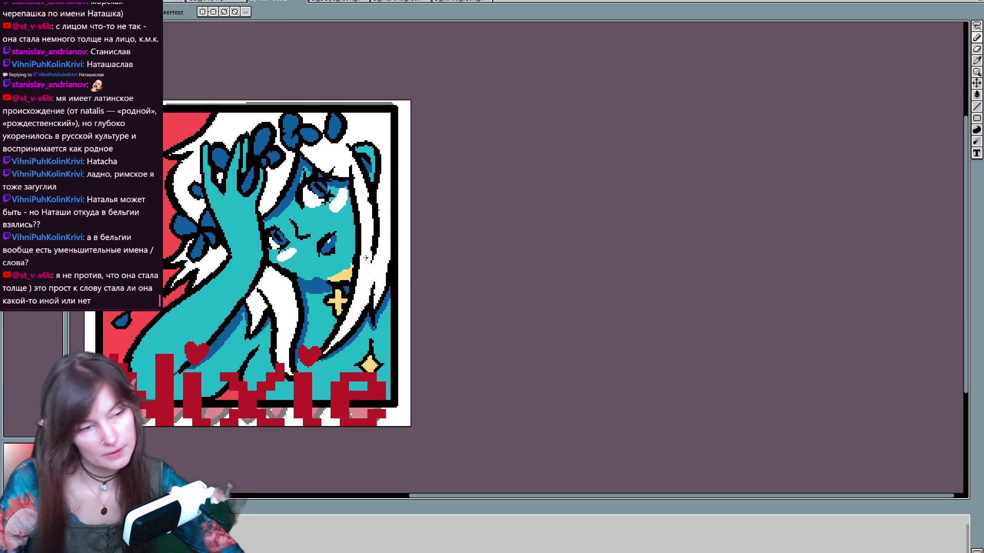
key(ctrl+a)
key(ctrl+d)
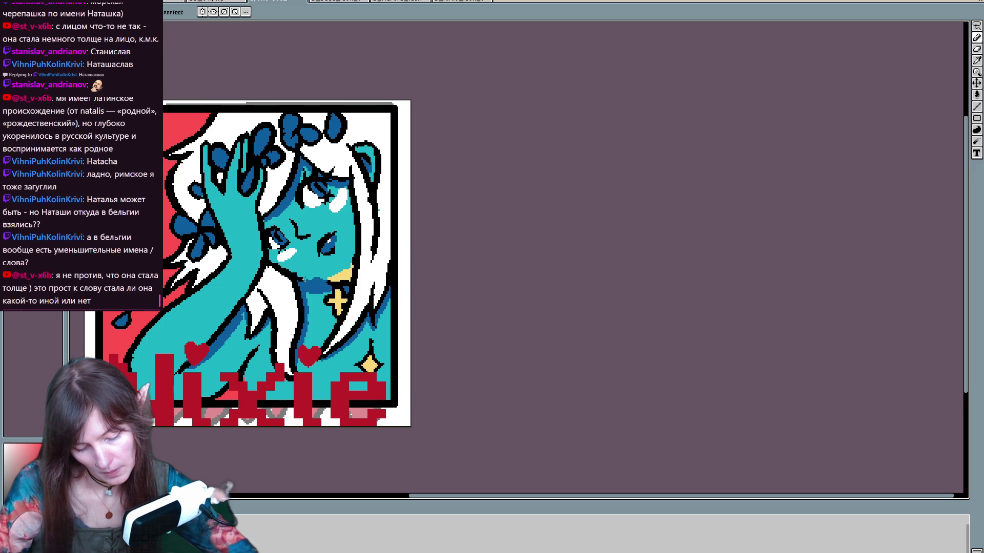
mouse_move(333, 277)
mouse_down()
mouse_move(350, 271)
mouse_move(327, 278)
mouse_move(338, 285)
mouse_move(328, 272)
mouse_up()
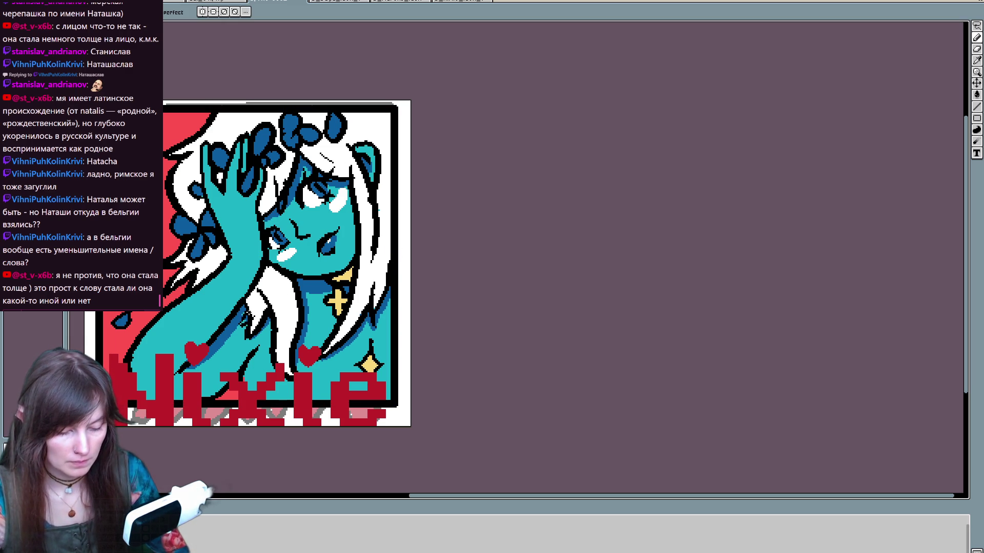
key(b)
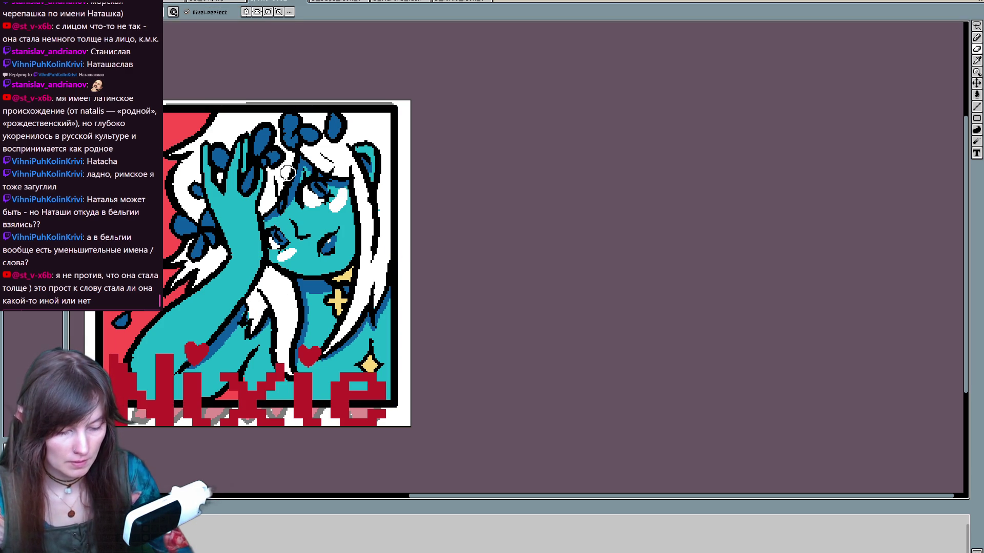
key(e)
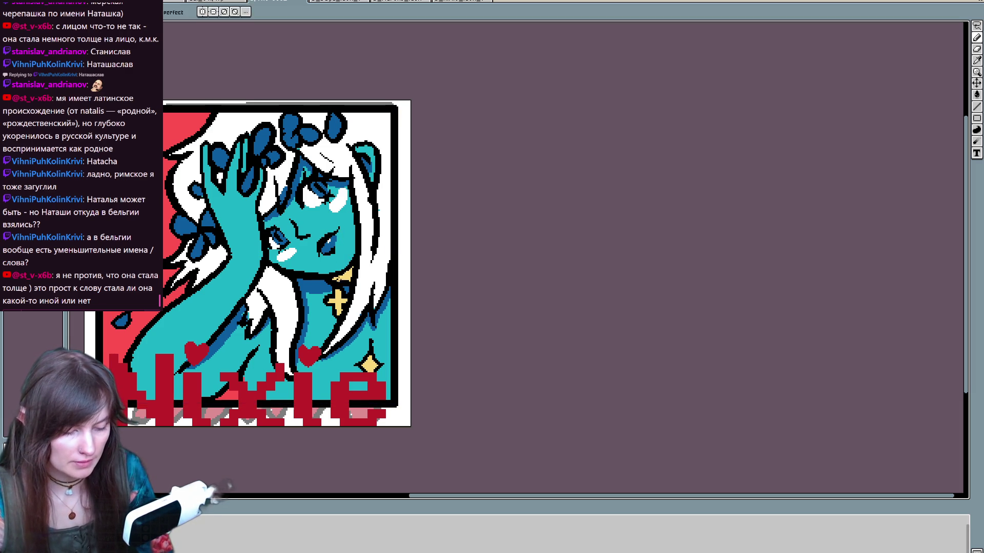
key(e)
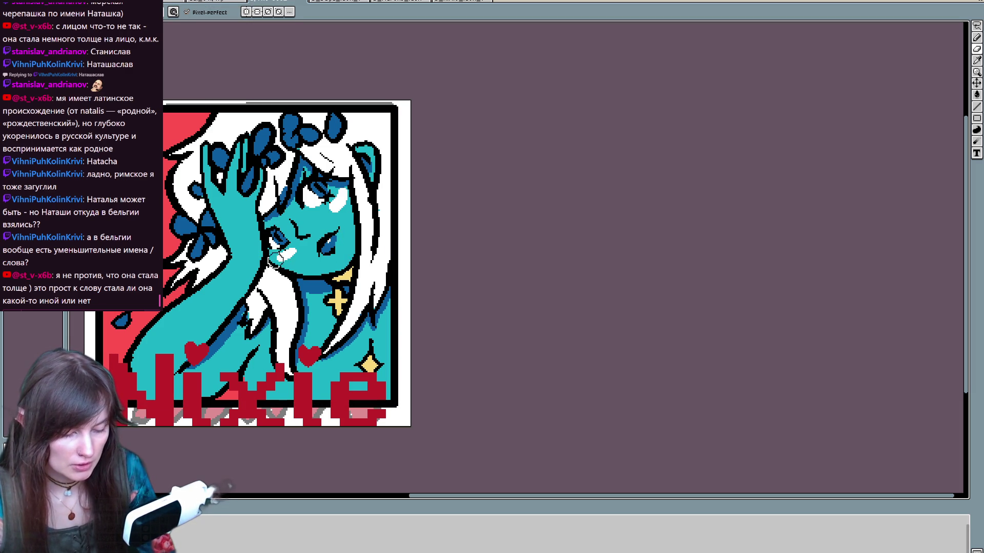
key(b)
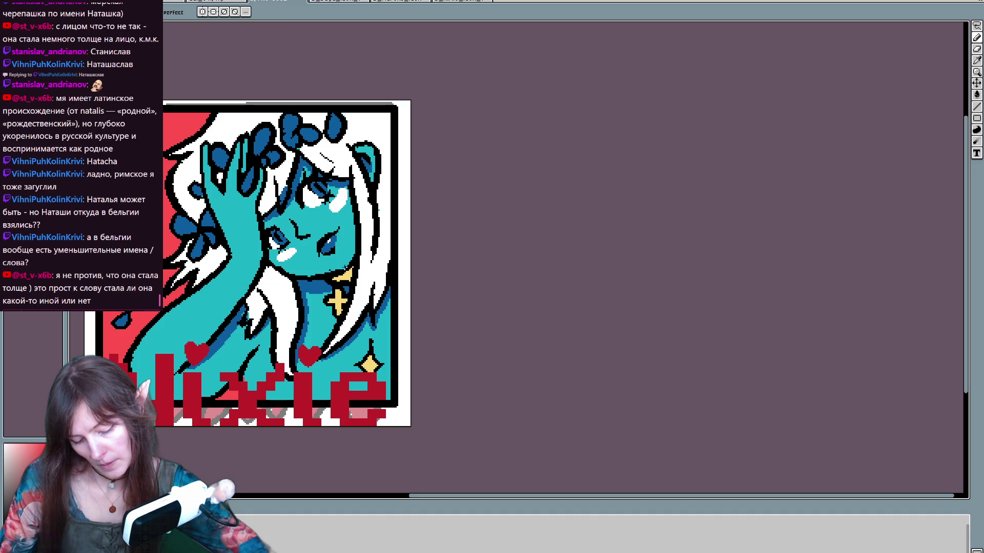
key(b)
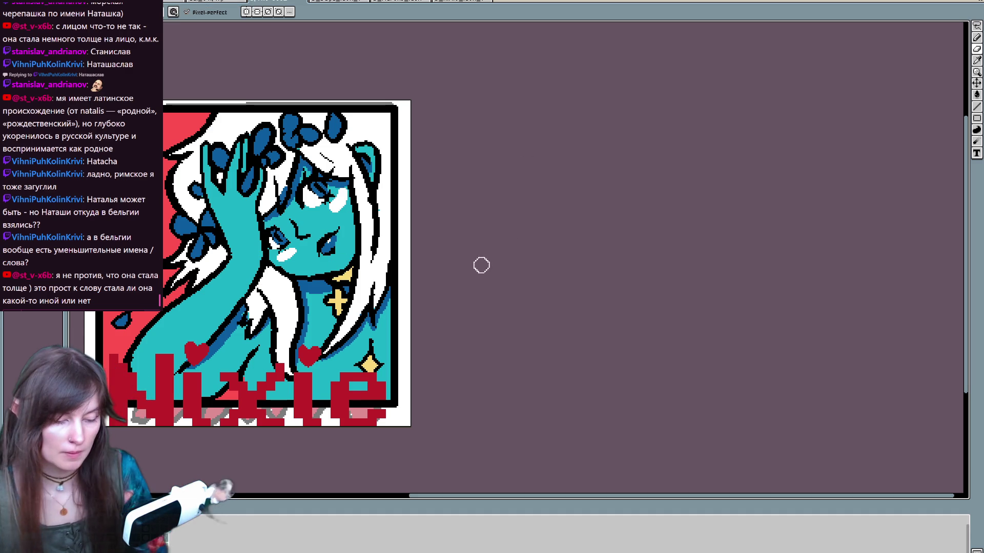
key(e)
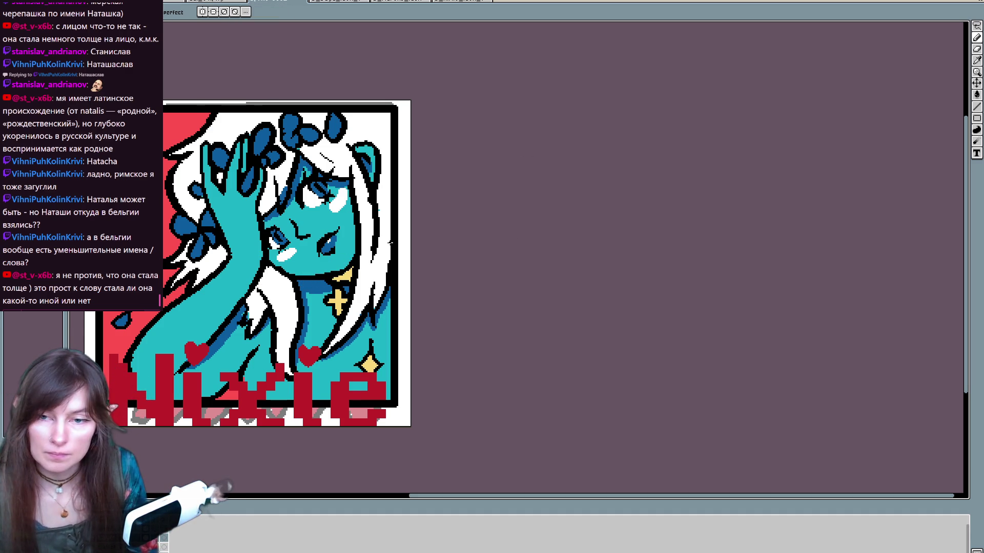
key(b)
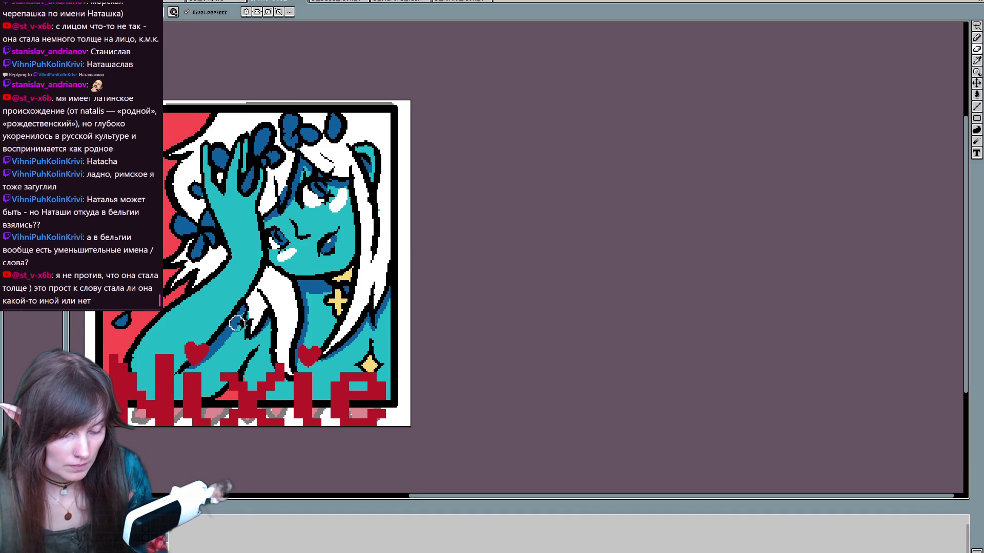
drag(387, 313, 433, 319)
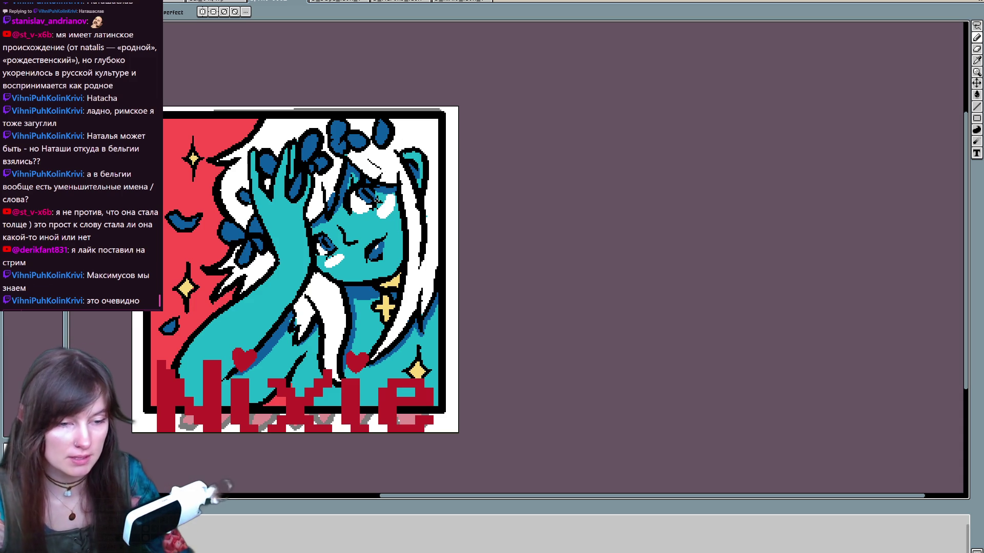
Step: Add short black outline strokes in the white hair near the top of the portrait
drag(316, 270, 318, 244)
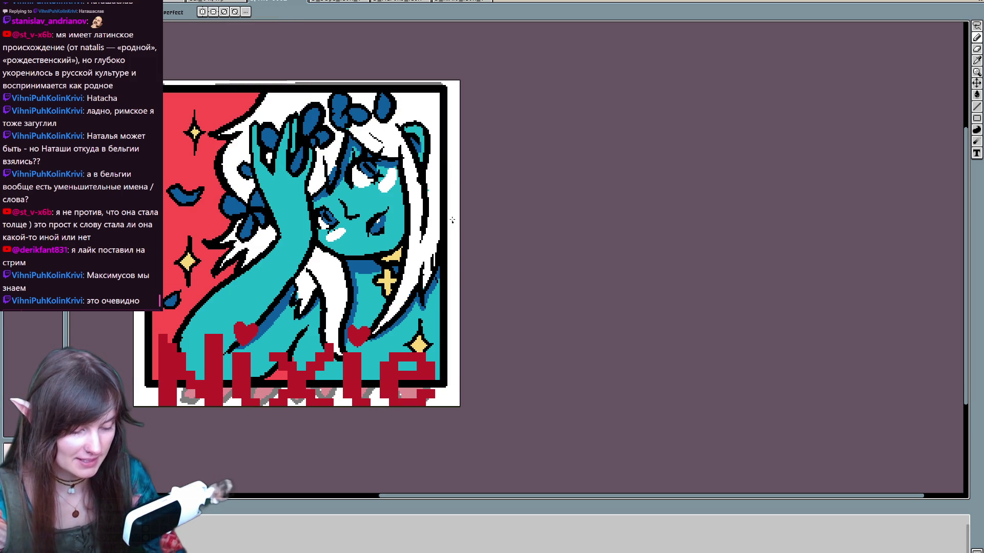
drag(416, 102, 435, 122)
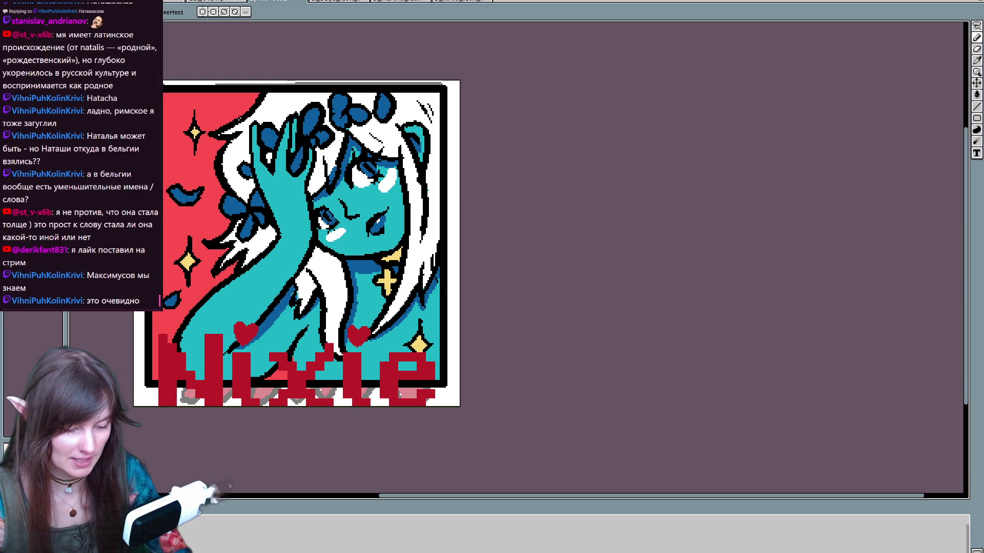
drag(231, 110, 255, 100)
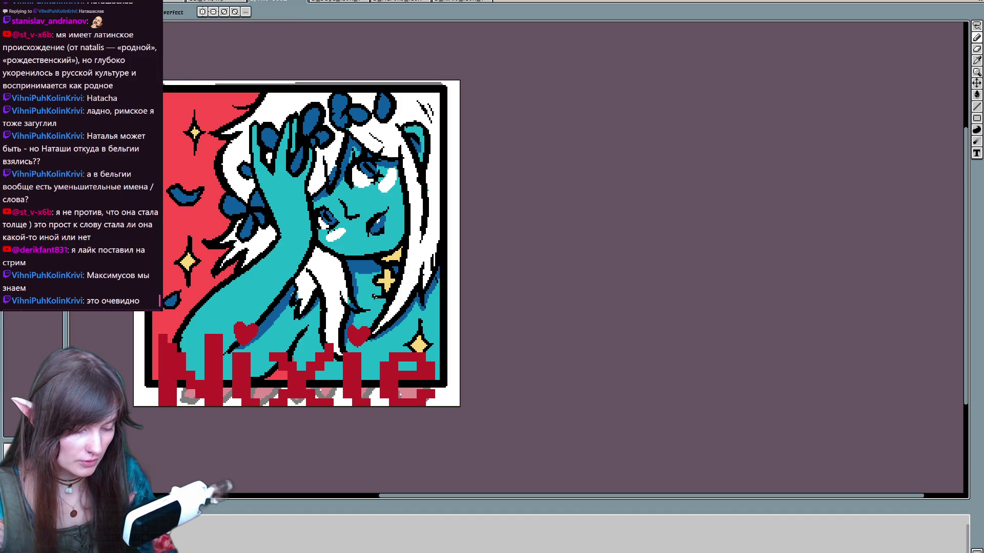
key(e)
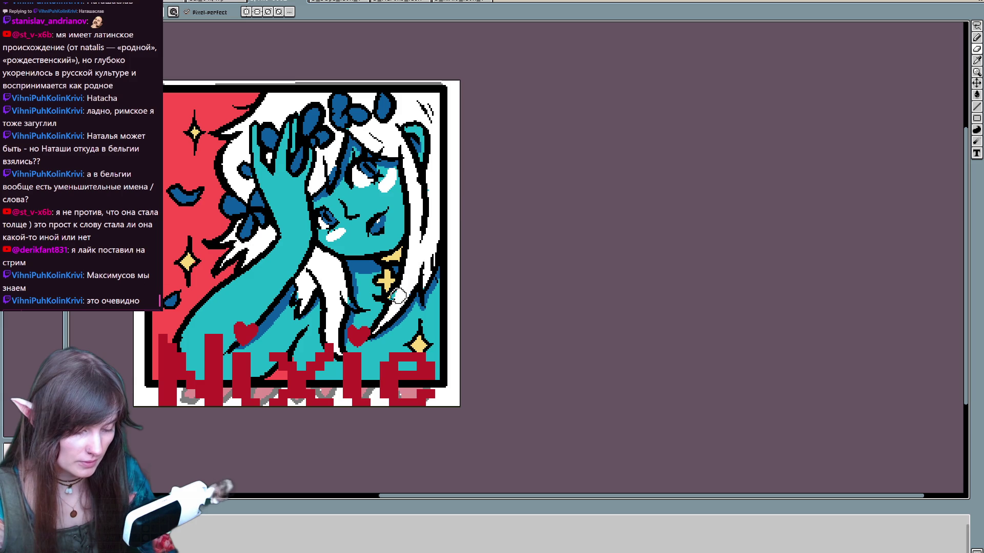
key(b)
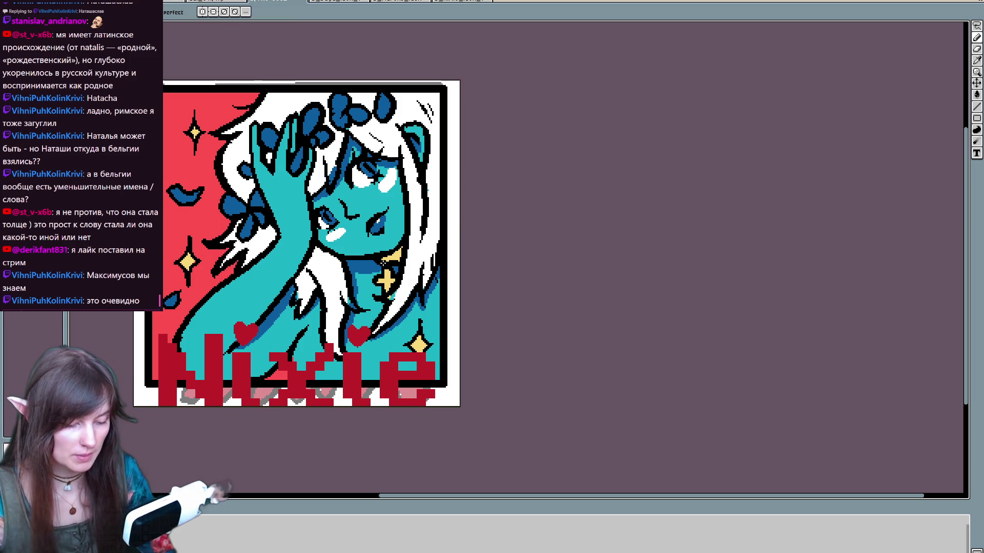
key(e)
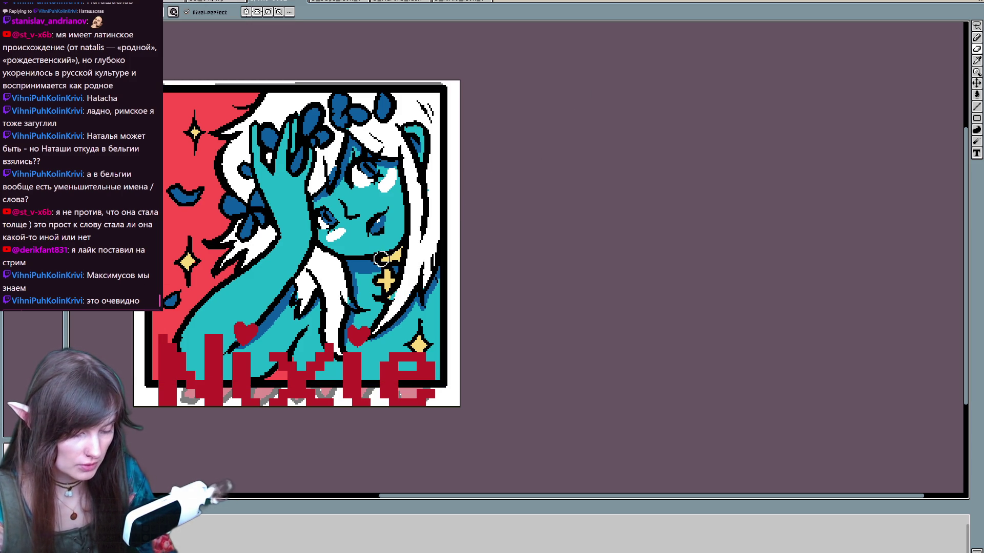
key(ctrl)
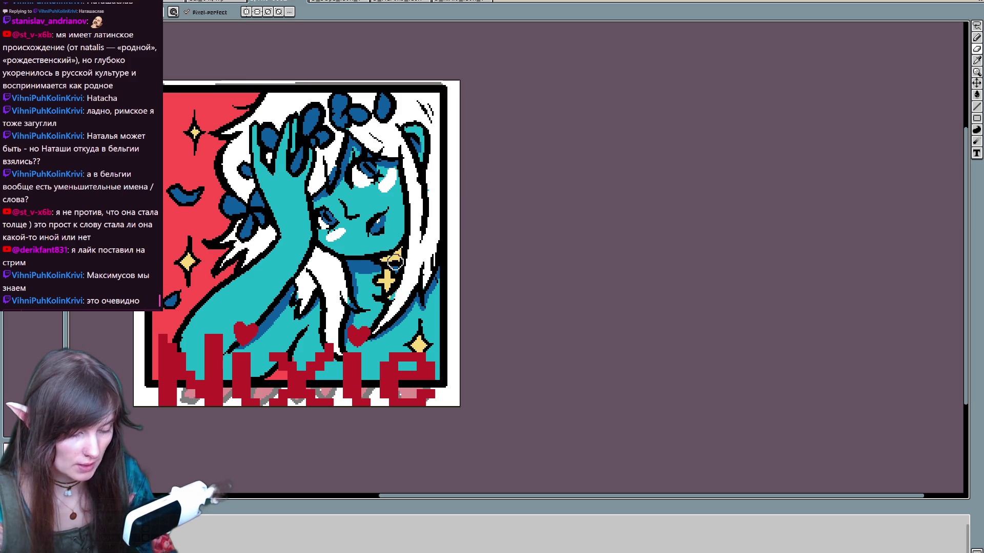
key(e)
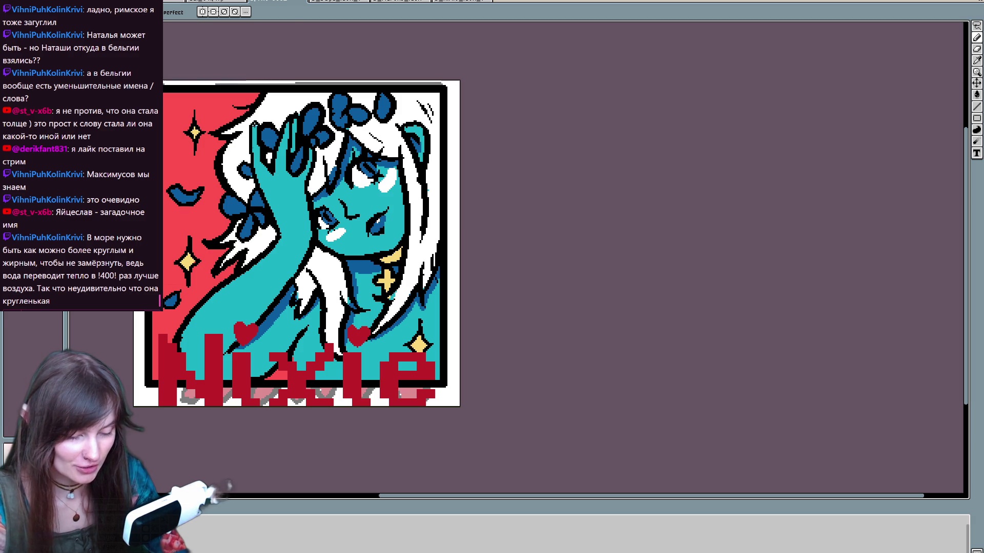
key(b)
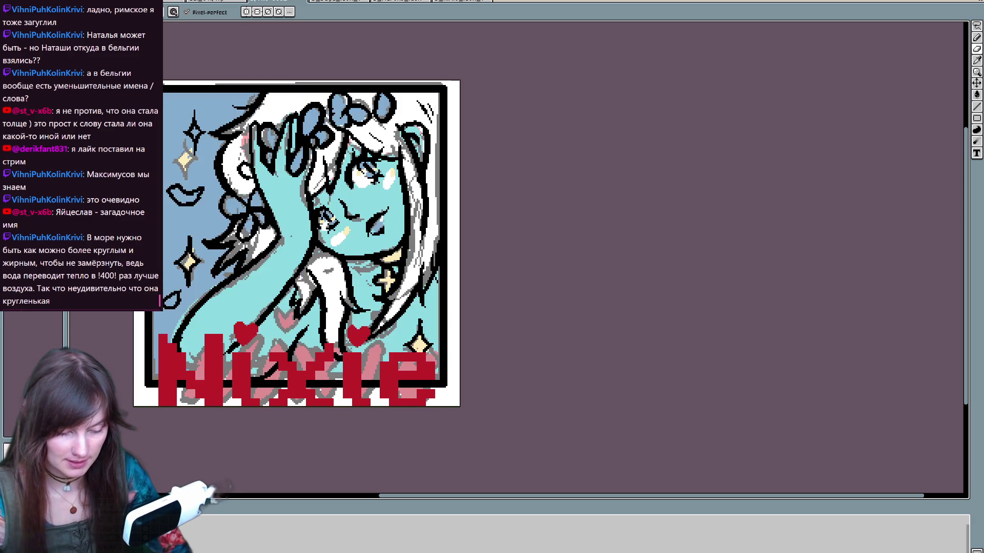
key(e)
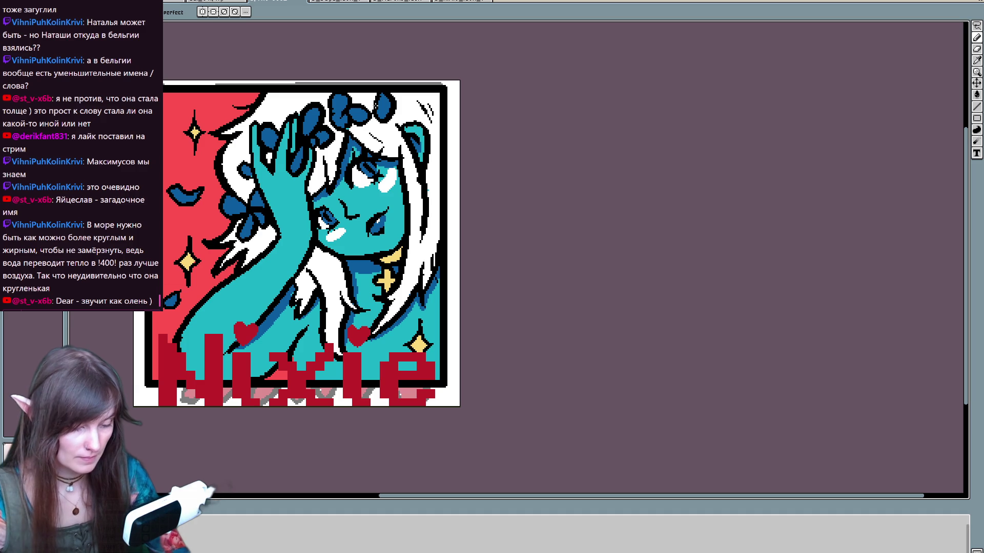
mouse_move(344, 266)
mouse_down()
mouse_move(364, 247)
mouse_move(382, 200)
mouse_move(378, 265)
mouse_up()
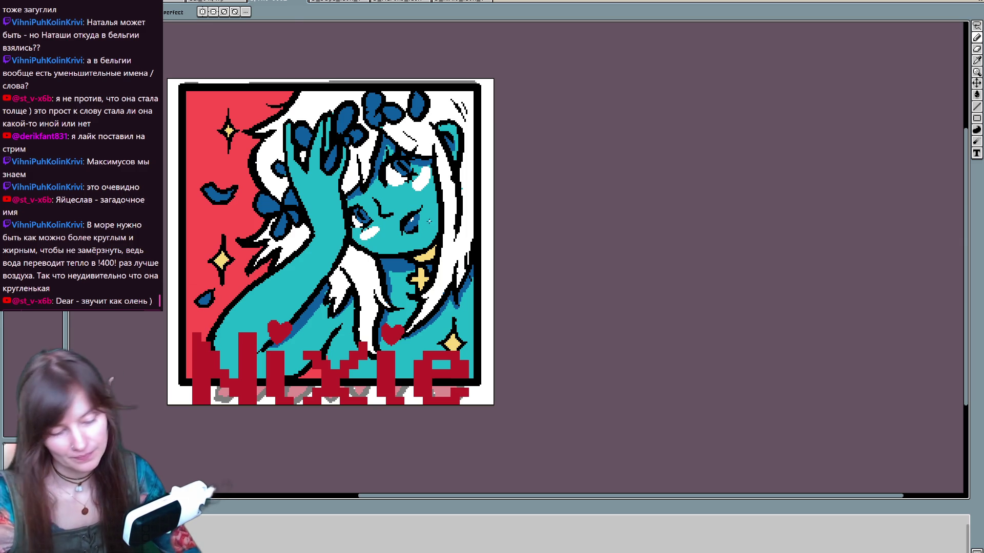
Step: Sample the crescent pendant's yellow and add yellow highlight pixels to both eyes
key(e)
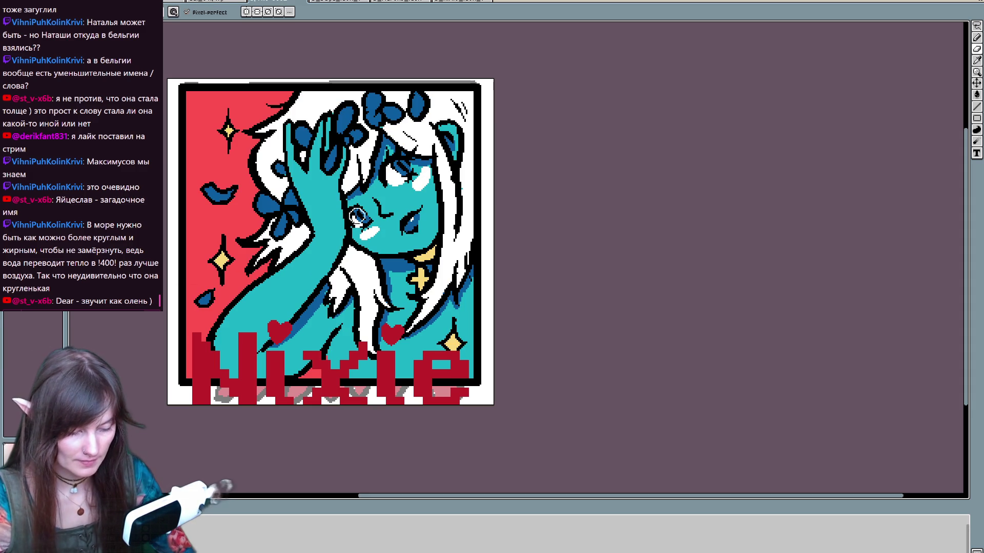
key(b)
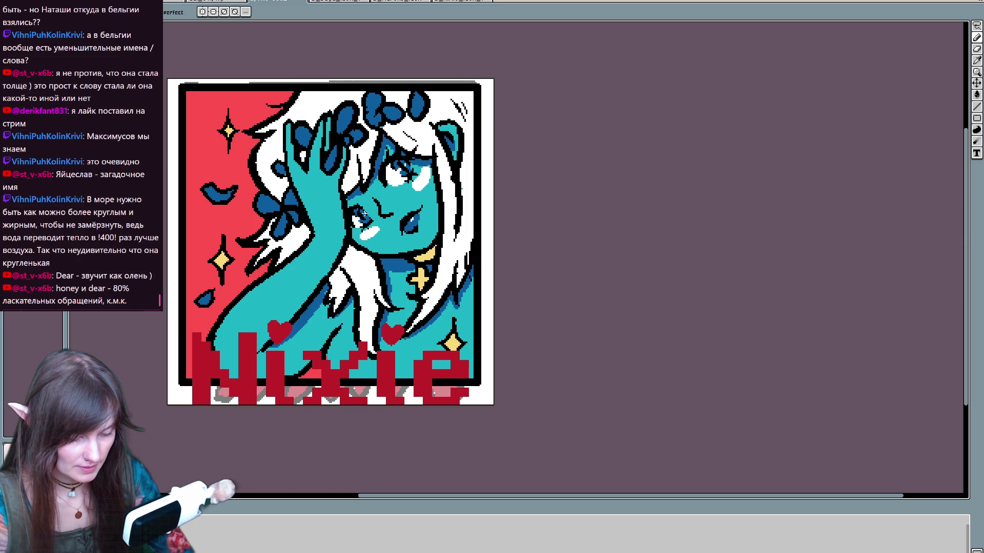
alt+click(430, 252)
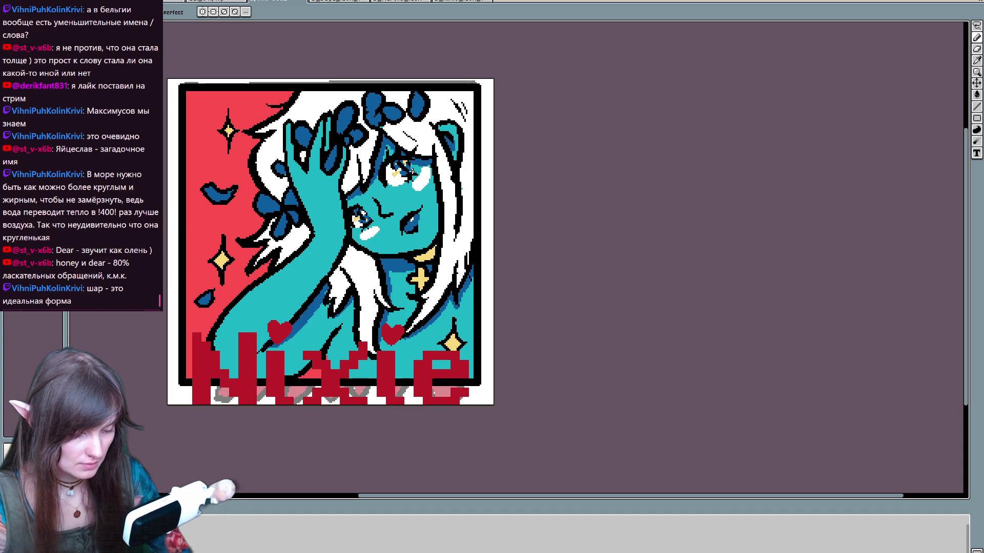
mouse_move(395, 243)
mouse_down()
mouse_move(401, 226)
mouse_move(392, 259)
mouse_move(409, 250)
mouse_up()
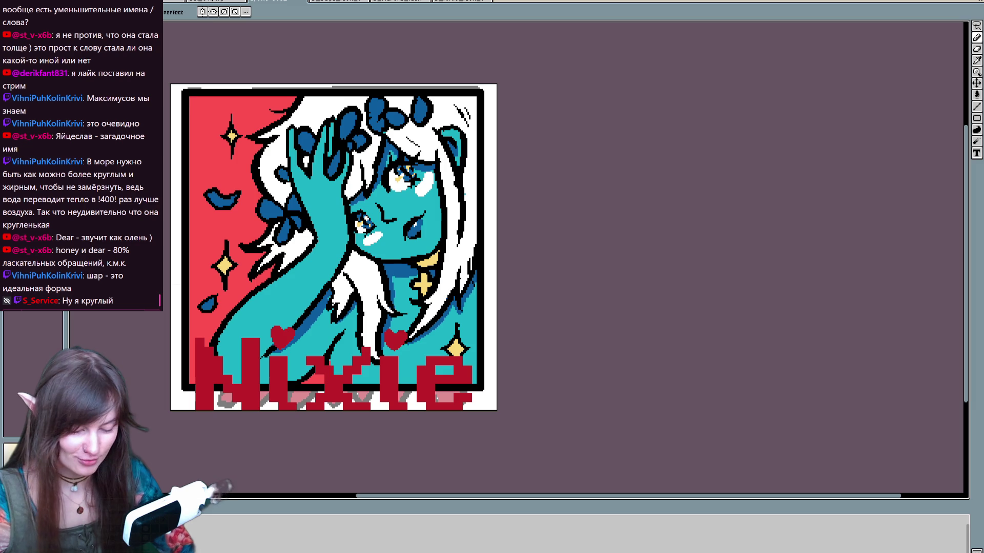
scroll(205, 382, down, 2)
drag(206, 382, 192, 411)
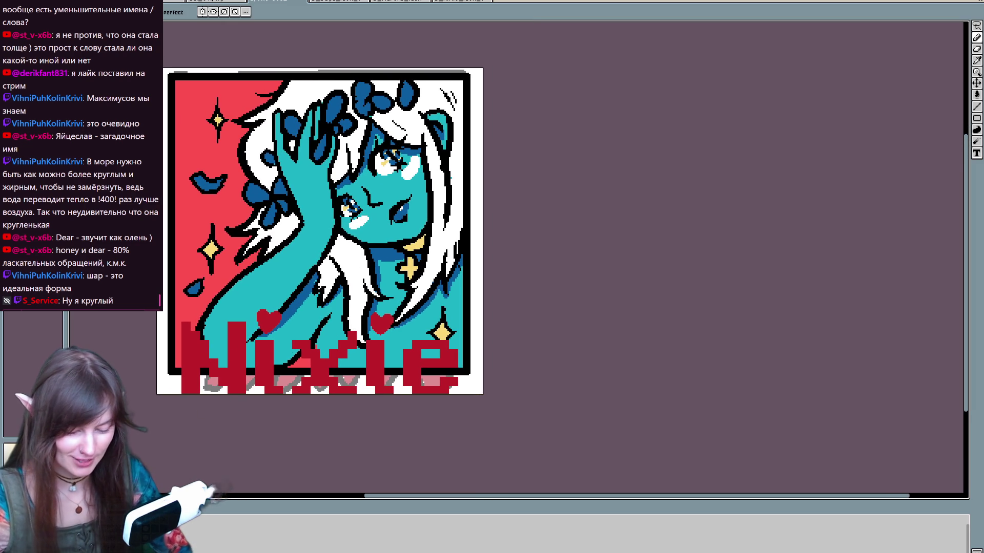
key(i)
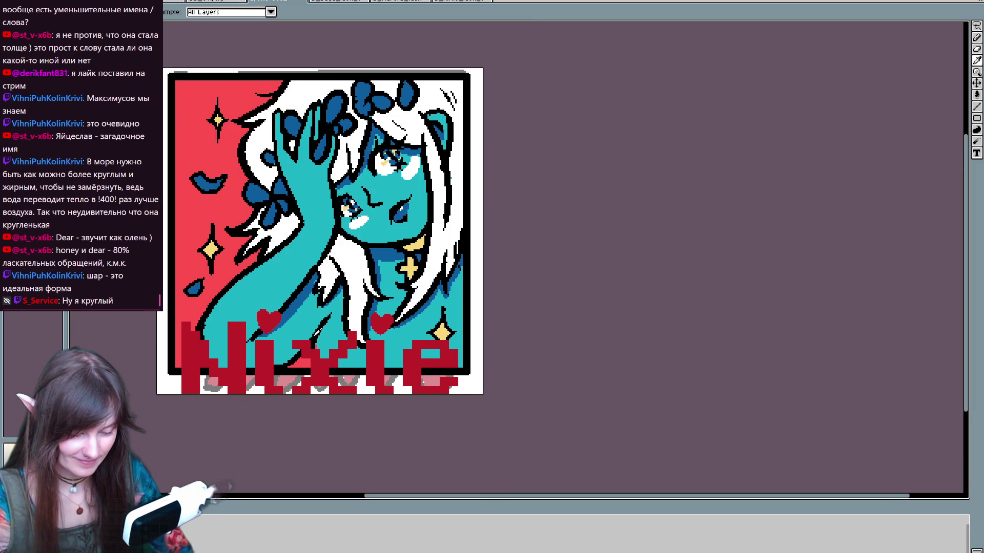
key(b)
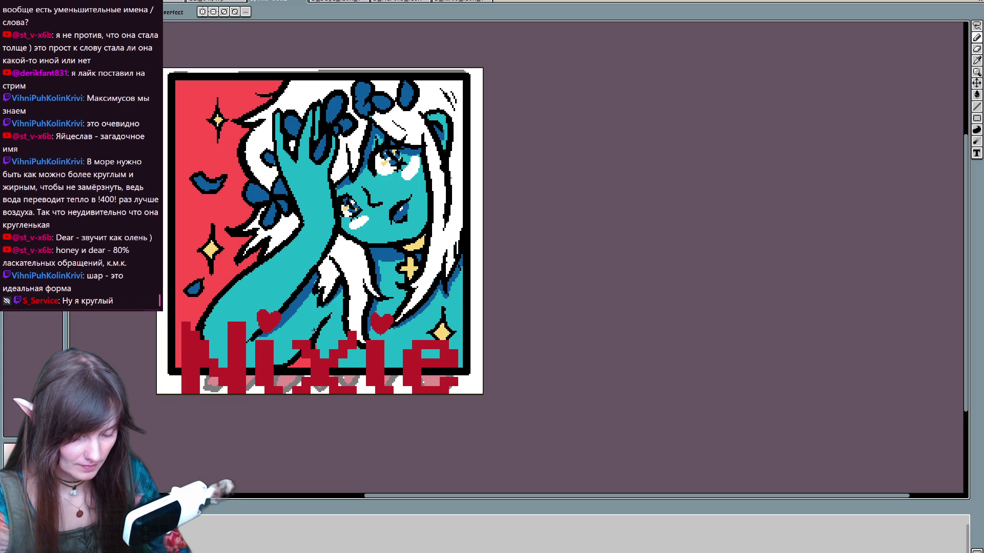
Step: Outline the N of the Nixie title in black along its left, top and right edges
drag(222, 456, 231, 444)
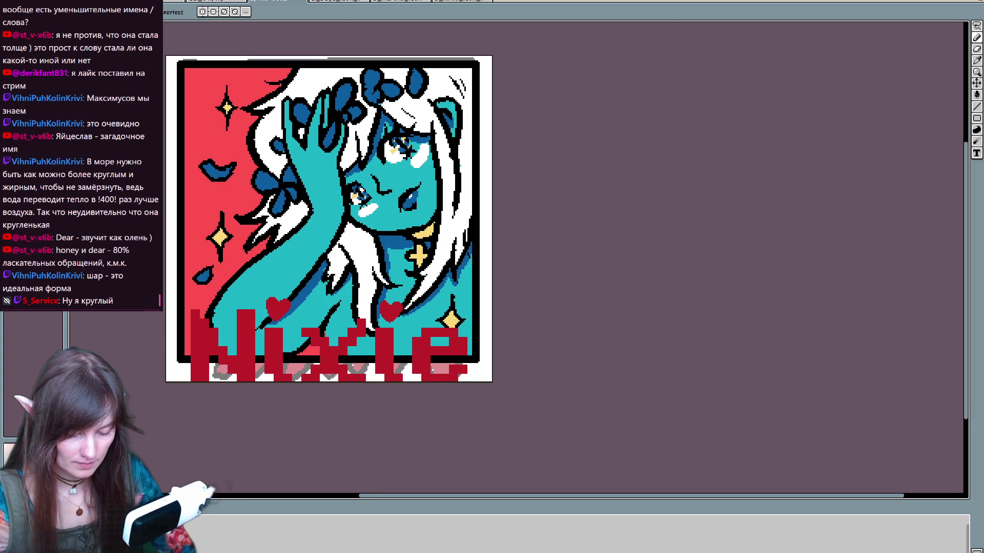
drag(191, 310, 189, 355)
drag(190, 306, 238, 357)
drag(237, 313, 253, 314)
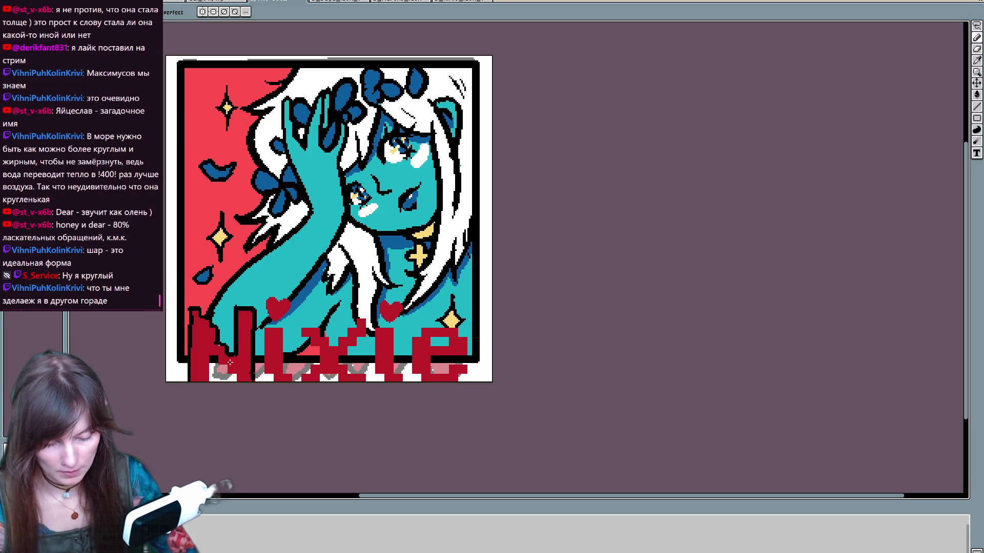
drag(212, 380, 213, 357)
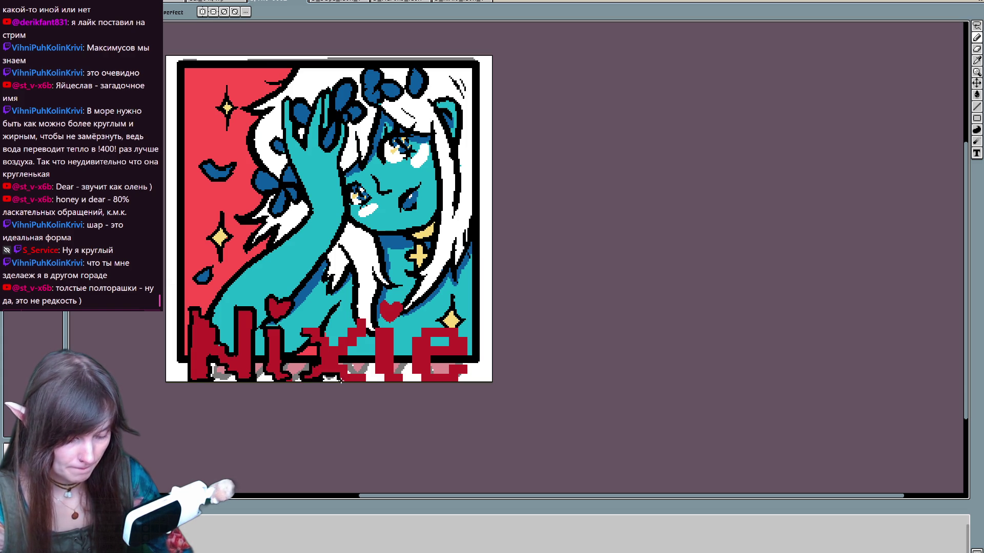
Step: Shade the x, i and e letters with dark-red strokes
mouse_move(348, 348)
mouse_down()
mouse_move(363, 315)
mouse_move(339, 343)
mouse_move(314, 324)
mouse_move(297, 333)
mouse_up()
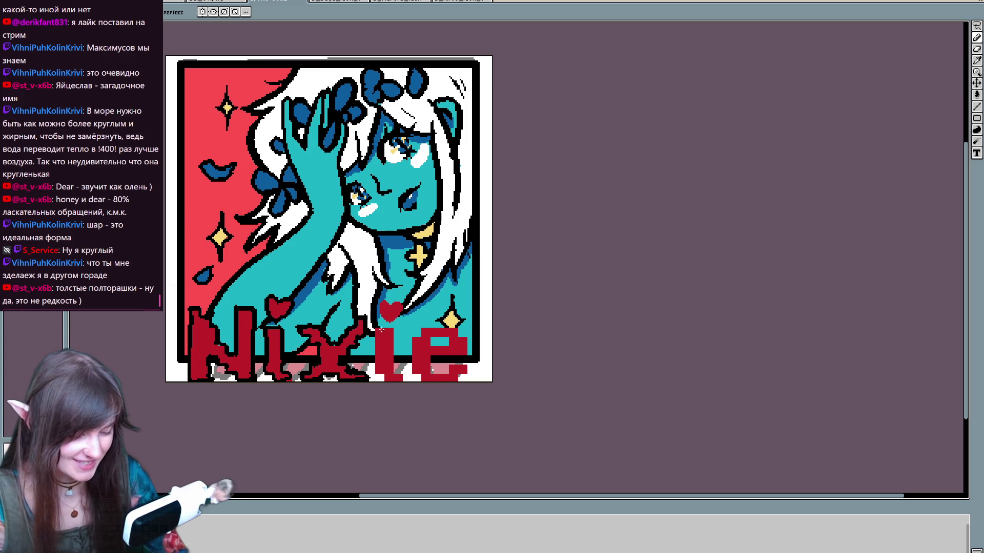
mouse_move(382, 330)
mouse_down()
mouse_move(382, 374)
mouse_move(402, 380)
mouse_move(378, 327)
mouse_up()
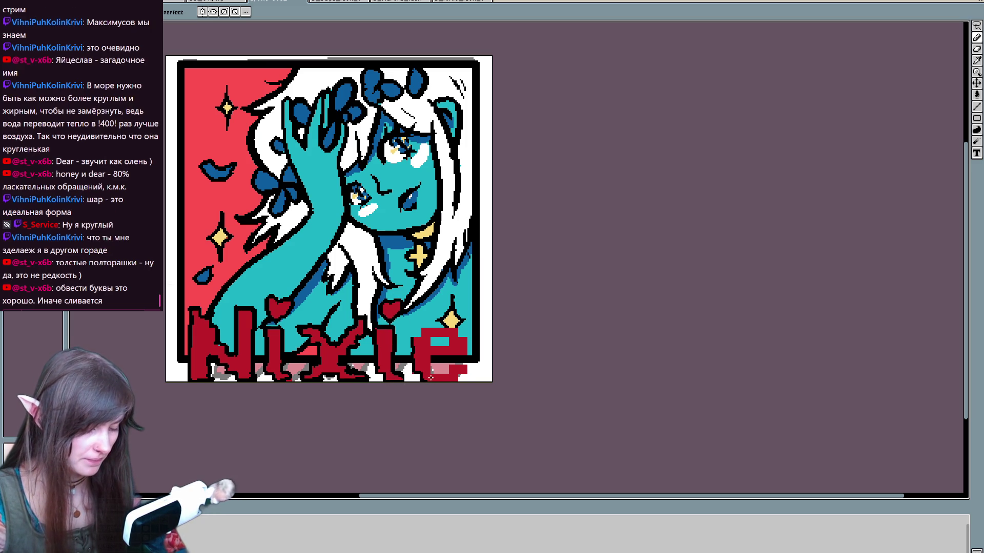
mouse_move(429, 382)
mouse_down()
mouse_move(460, 382)
mouse_move(464, 363)
mouse_move(443, 370)
mouse_move(432, 357)
mouse_move(465, 340)
mouse_move(456, 331)
mouse_move(432, 327)
mouse_move(410, 338)
mouse_move(444, 348)
mouse_move(433, 338)
mouse_up()
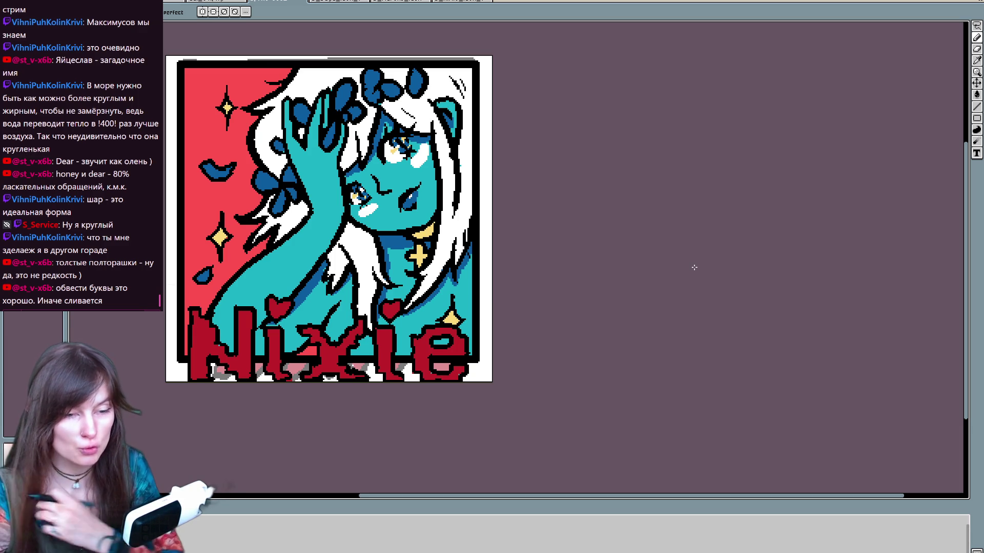
scroll(695, 267, left, 2)
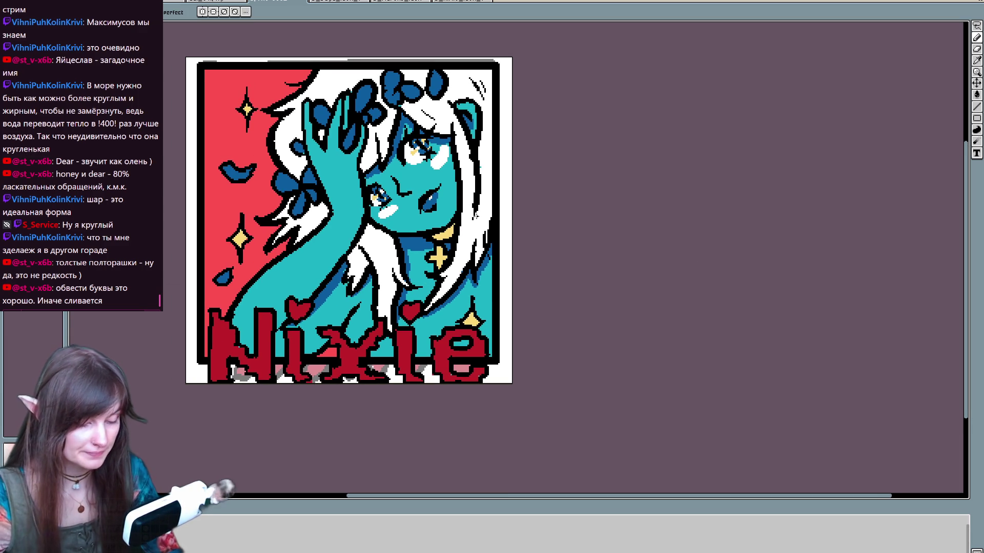
Step: Bucket-fill the N, i and its dot, x, l, e and the heart above the l dark red
key(g)
click(257, 331)
click(298, 353)
click(300, 310)
click(354, 354)
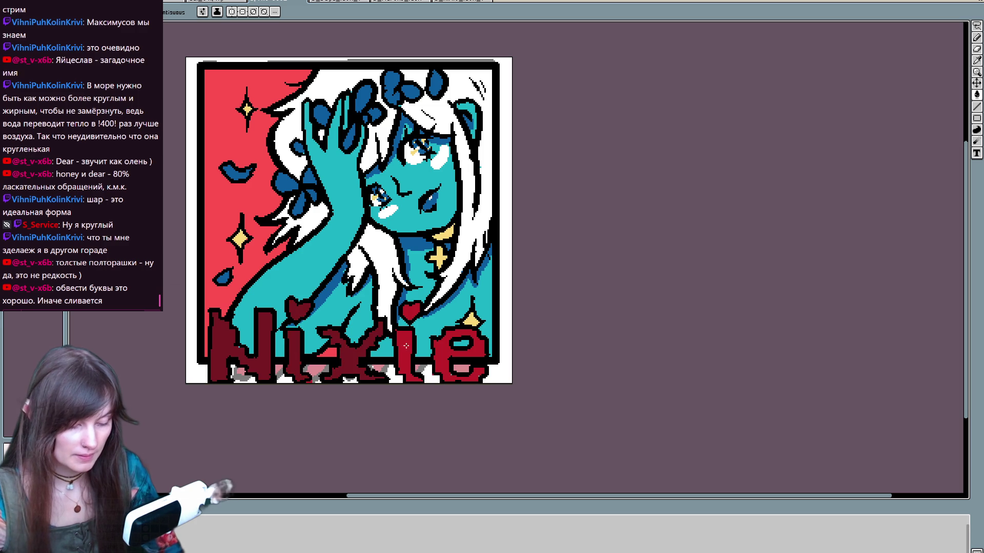
click(406, 346)
click(411, 311)
click(444, 361)
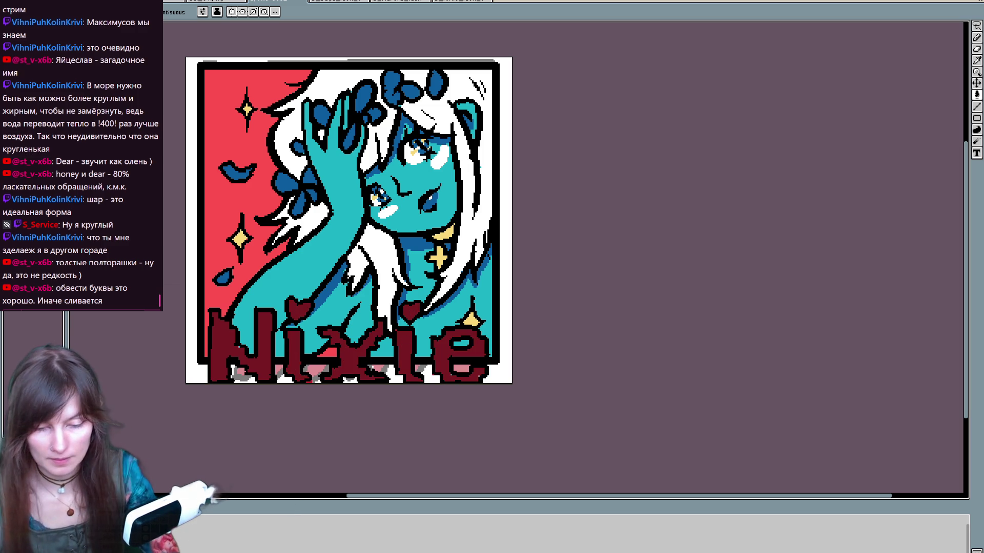
Step: Draw brighter red highlight strokes down the N's stem and diagonal, the i and across the x
key(b)
drag(268, 313, 269, 373)
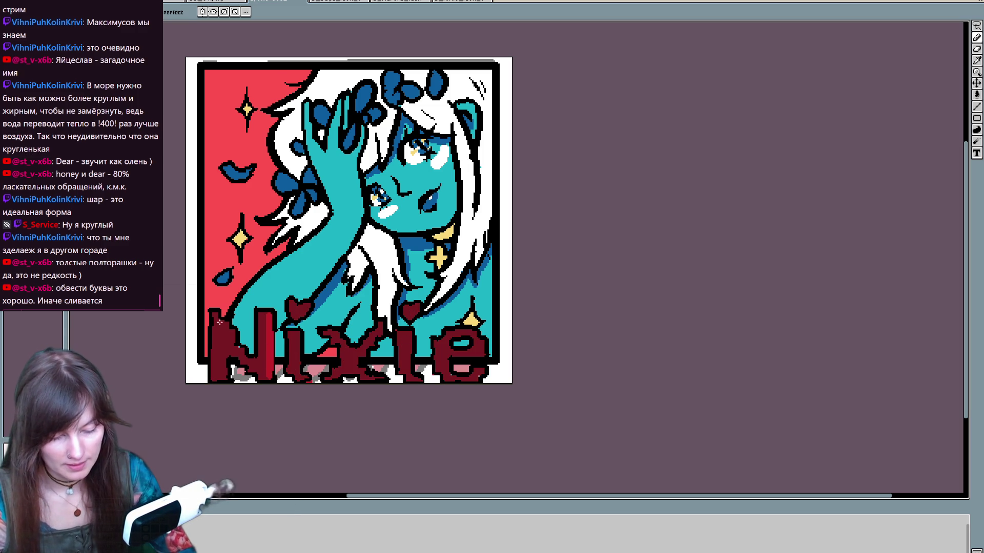
mouse_move(216, 312)
mouse_down()
mouse_move(243, 355)
mouse_move(224, 360)
mouse_up()
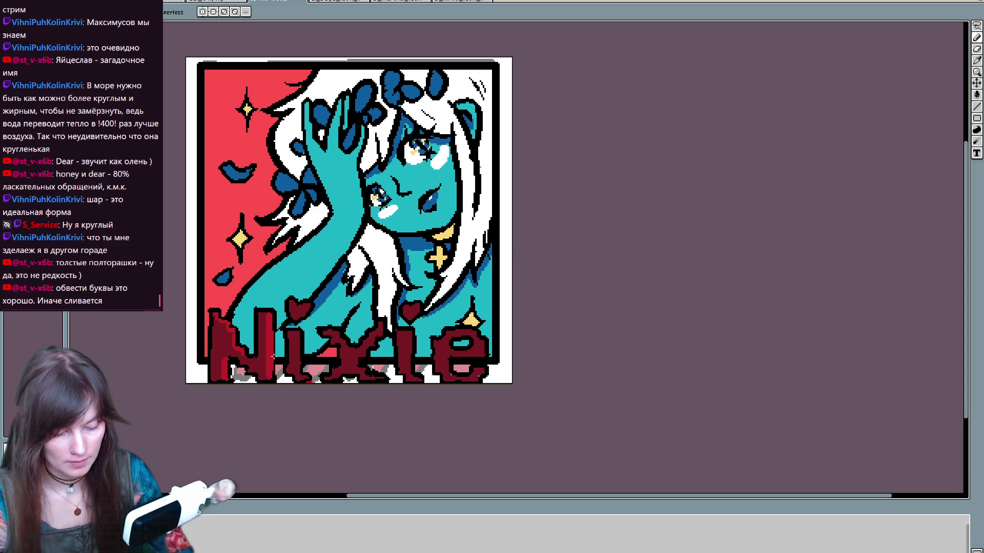
drag(298, 334, 300, 373)
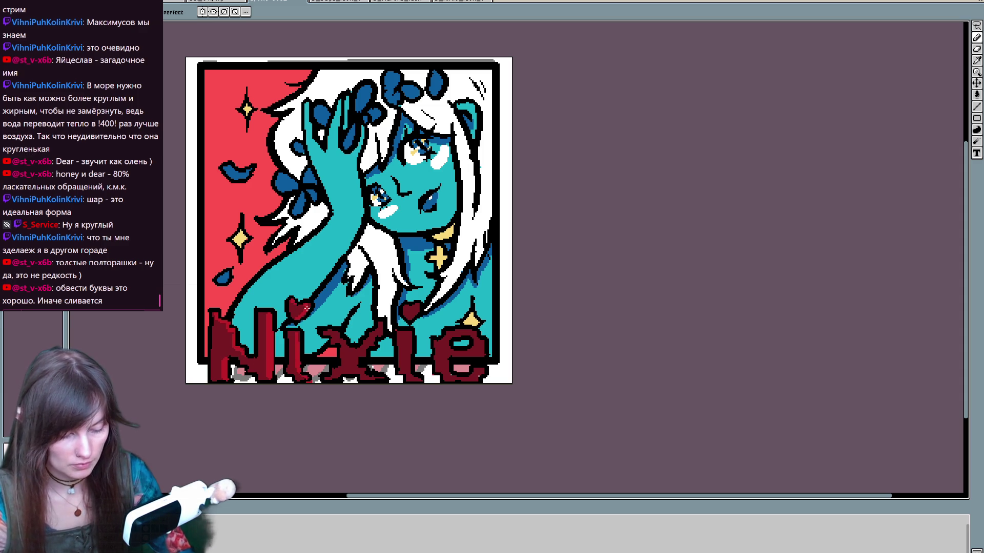
mouse_move(381, 324)
mouse_down()
mouse_move(356, 366)
mouse_move(367, 370)
mouse_up()
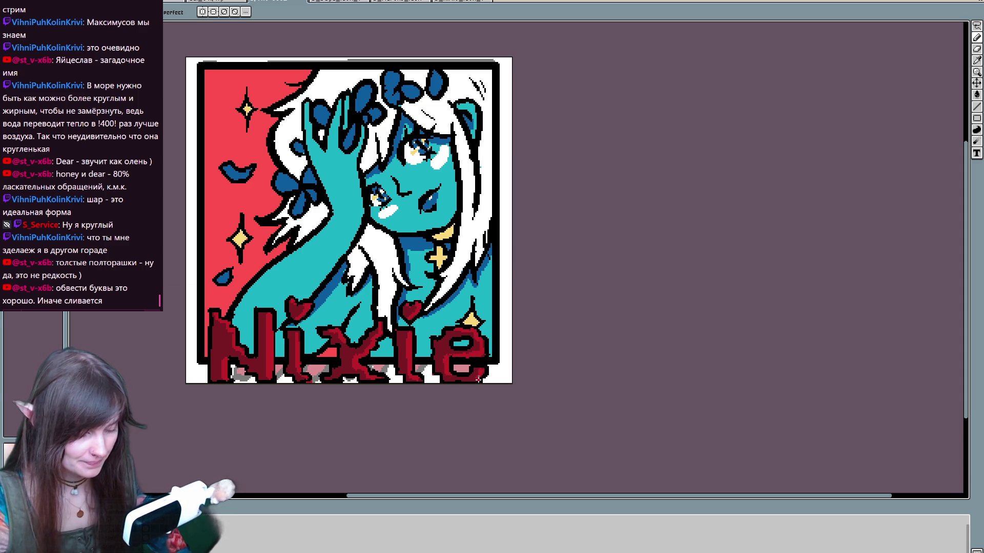
Step: Add yellow-tan pixels to the eye highlight and along the top edge of the right ear
scroll(597, 265, down, 4)
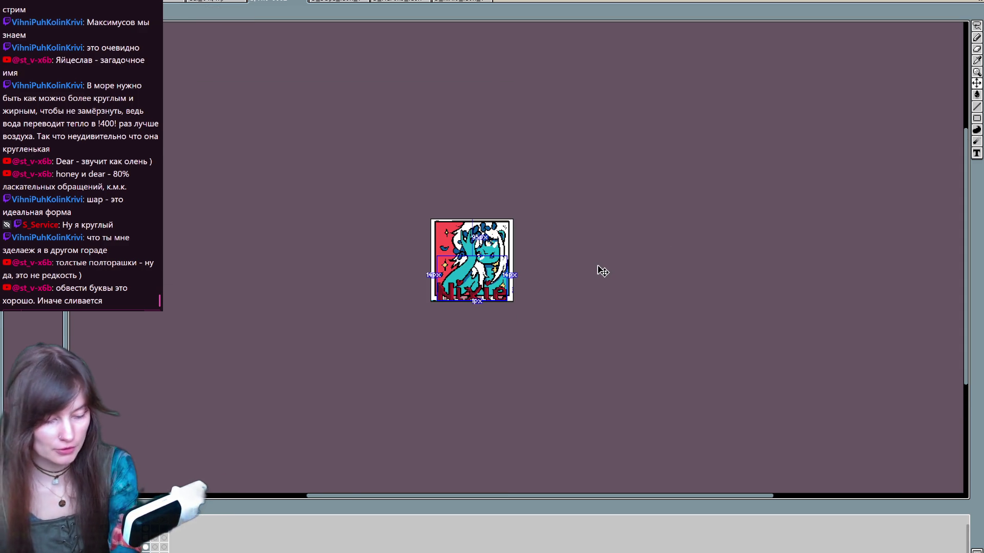
scroll(598, 266, up, 4)
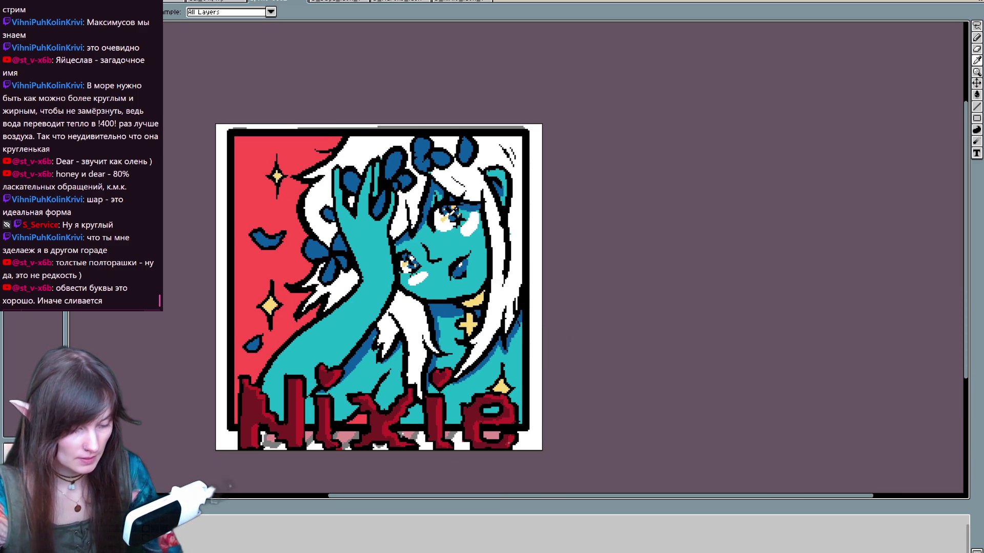
key(b)
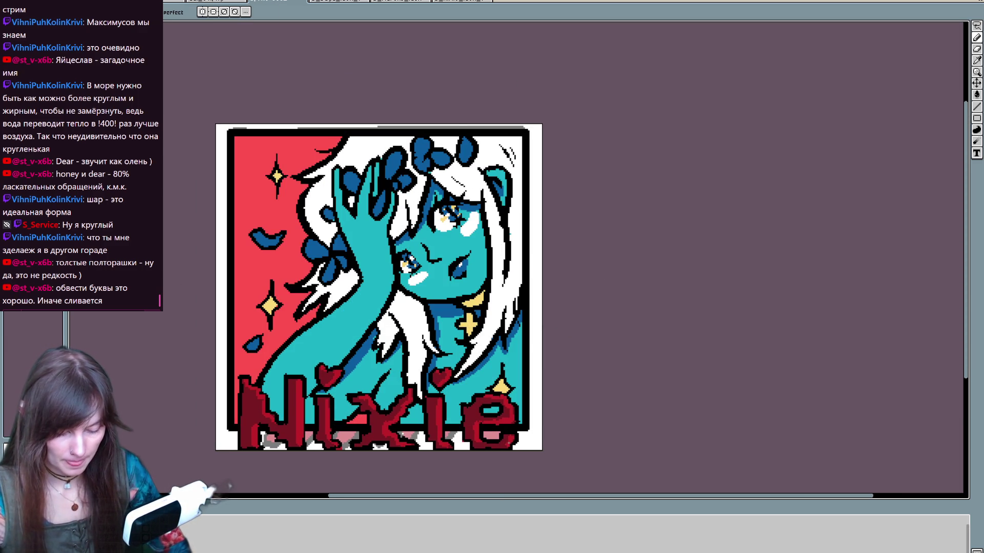
click(475, 218)
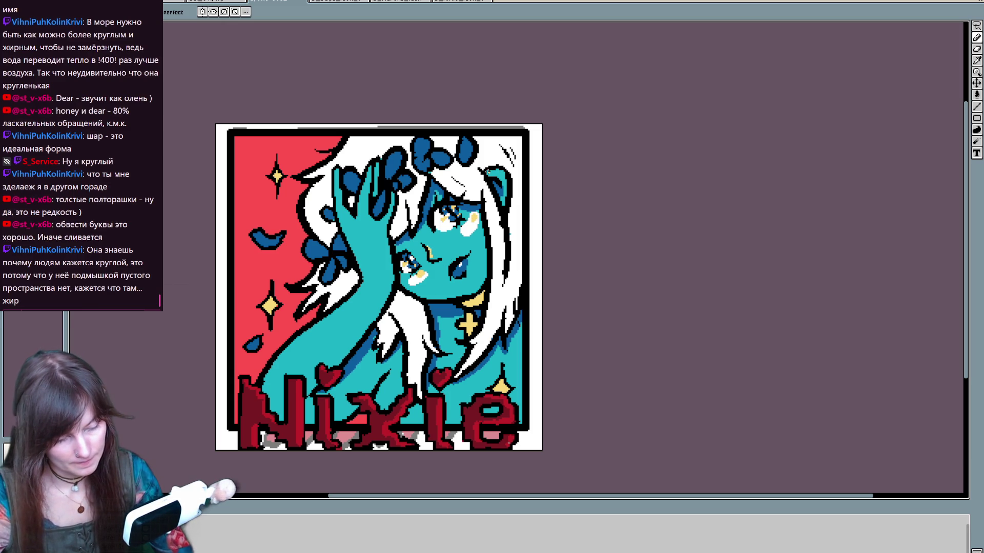
drag(484, 170, 502, 174)
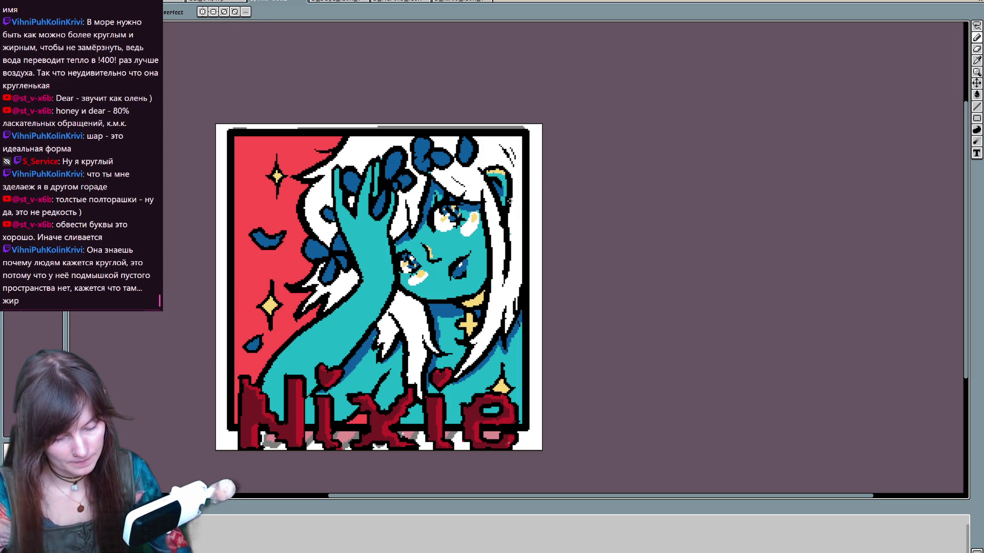
scroll(379, 269, down, 1)
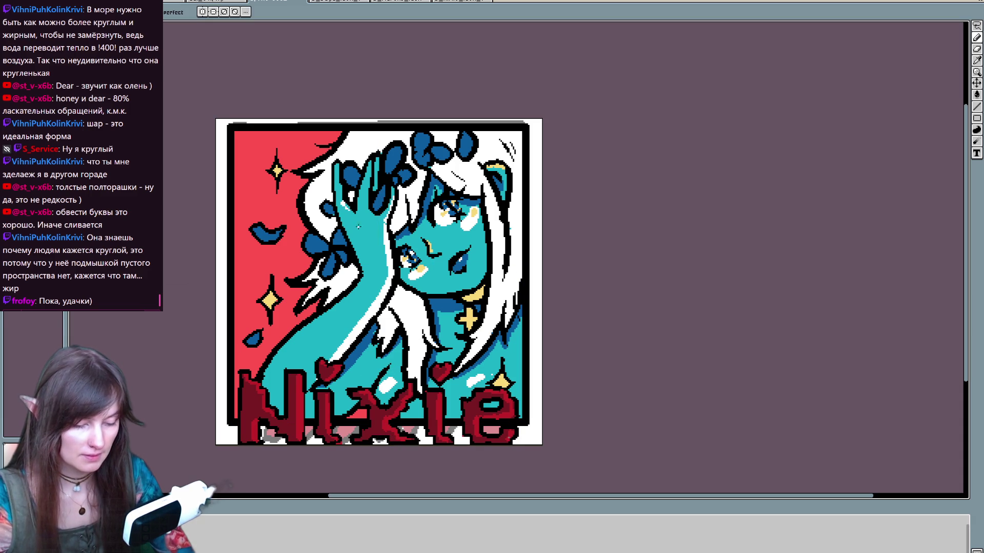
key(v)
key(b)
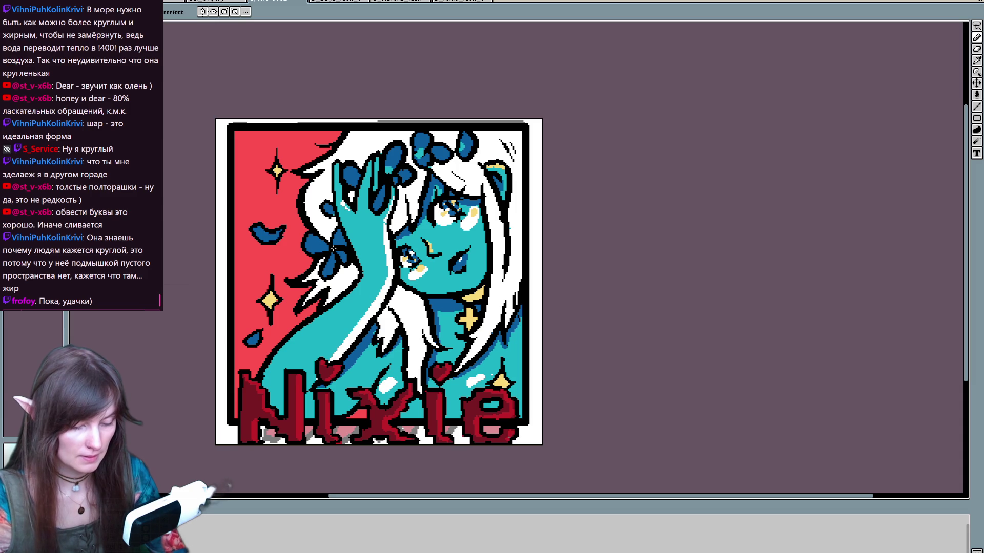
key(v)
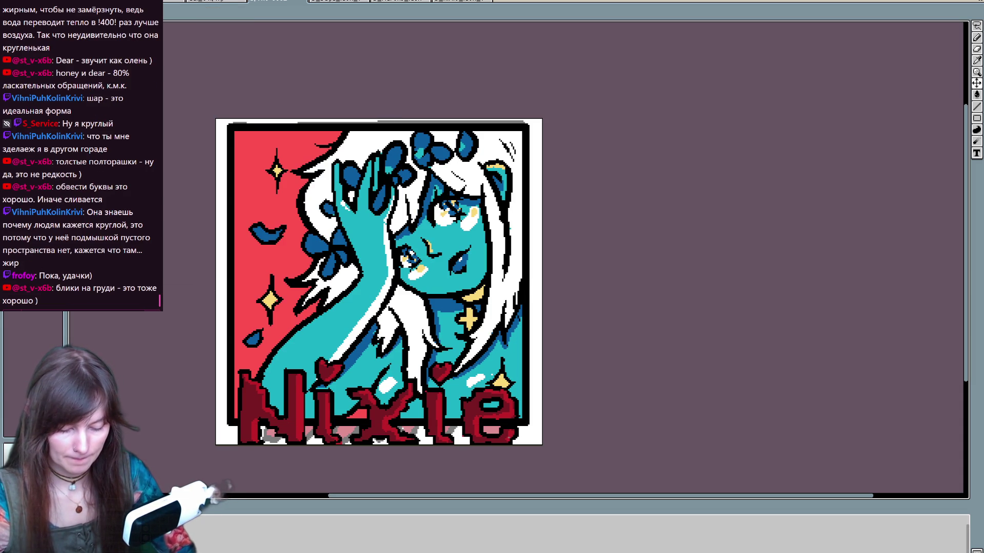
key(b)
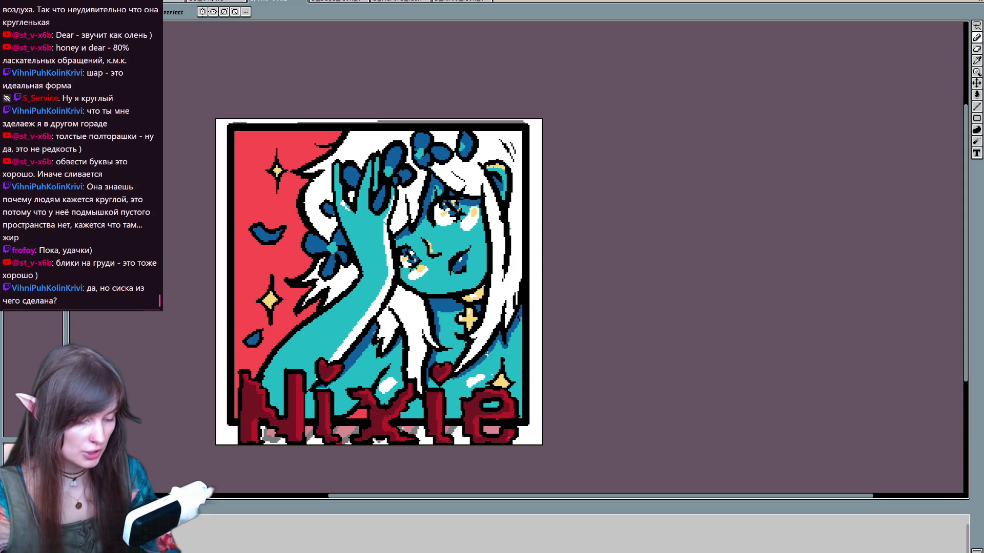
mouse_move(438, 321)
mouse_down()
mouse_move(430, 341)
mouse_move(460, 303)
mouse_up()
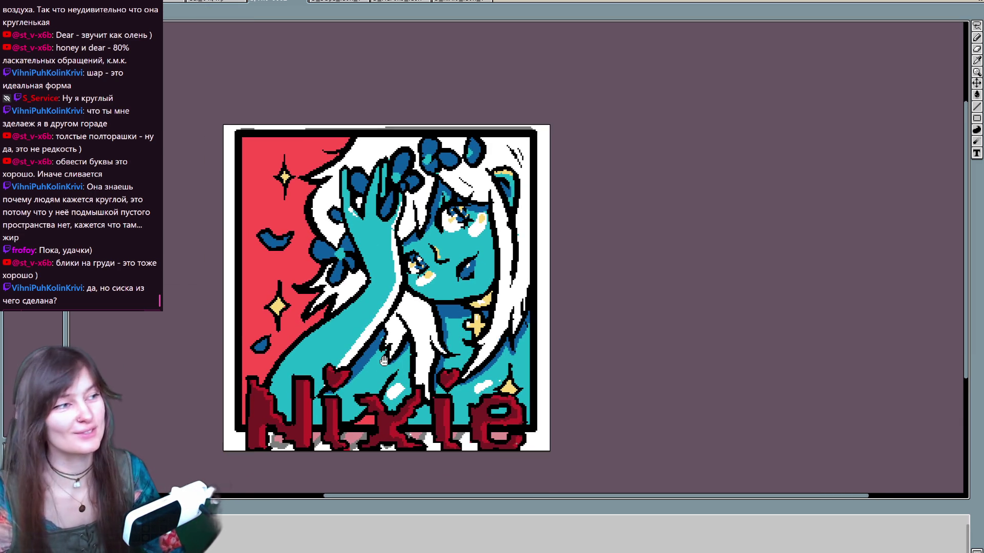
Step: Draw thin black outline strokes down the artwork's right and upper-right edges beside the frame
mouse_move(576, 347)
mouse_down()
mouse_move(587, 319)
mouse_move(564, 398)
mouse_move(597, 336)
mouse_move(595, 346)
mouse_up()
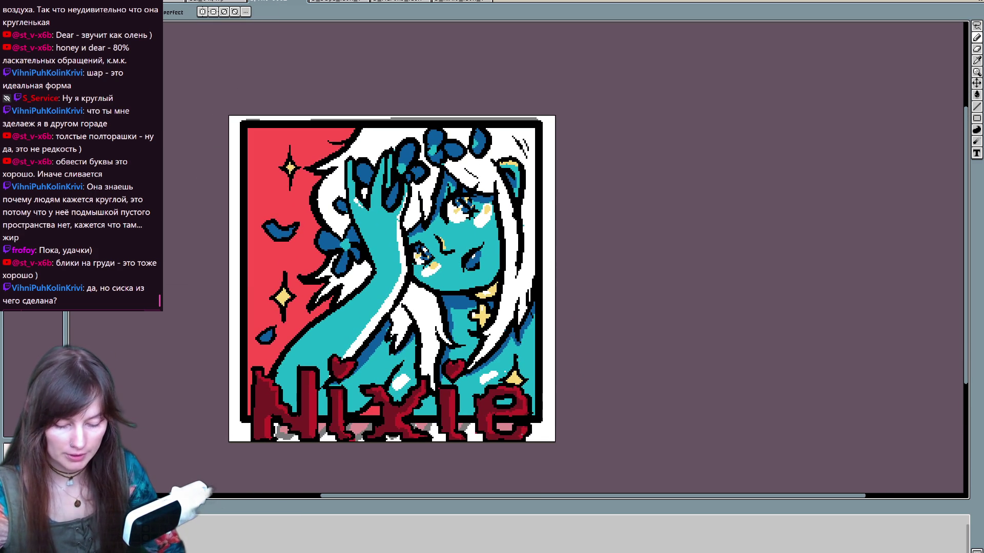
key(v)
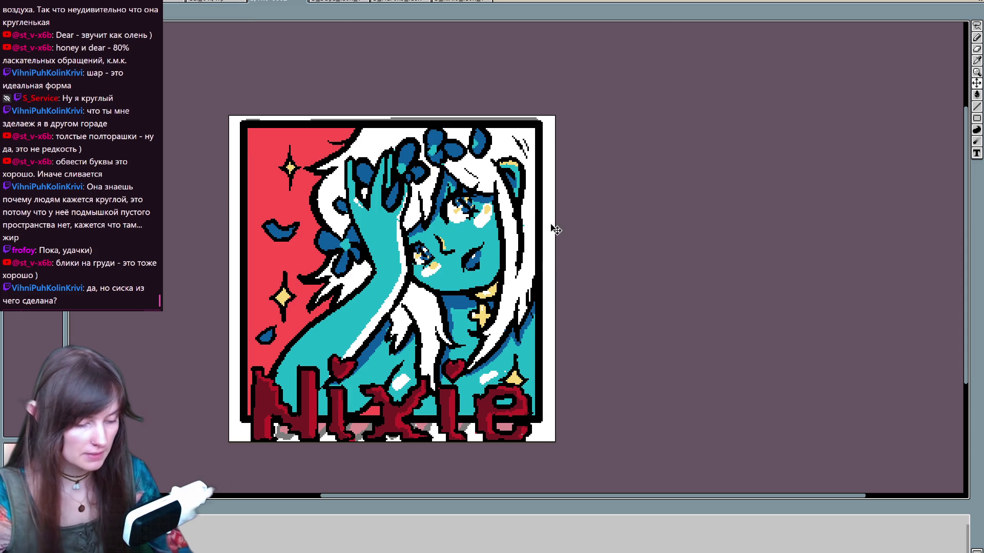
key(b)
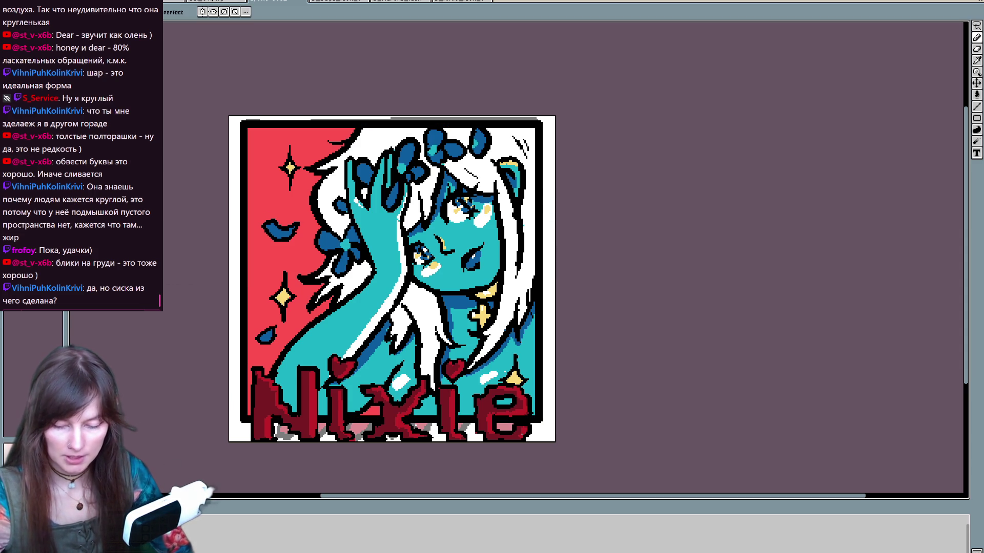
drag(542, 172, 545, 423)
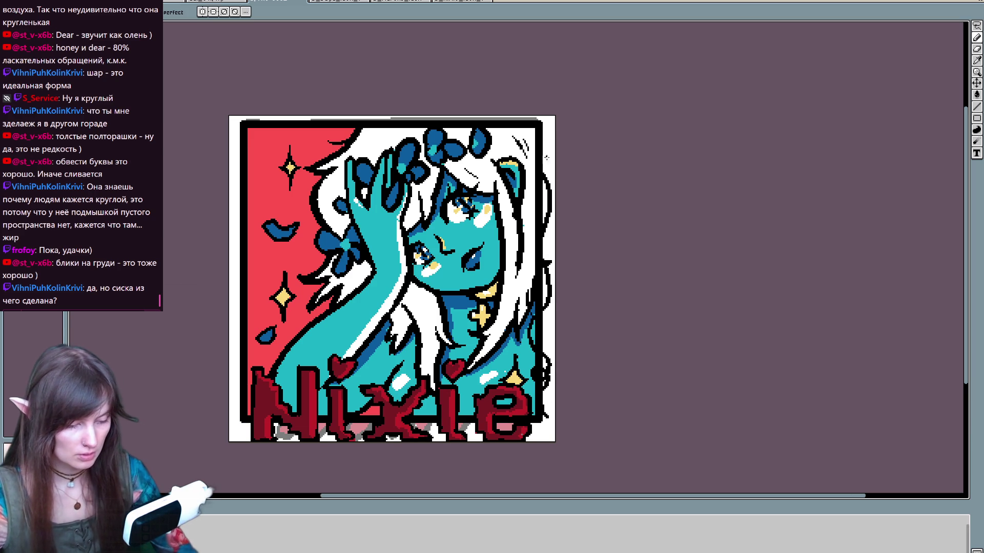
drag(547, 163, 547, 125)
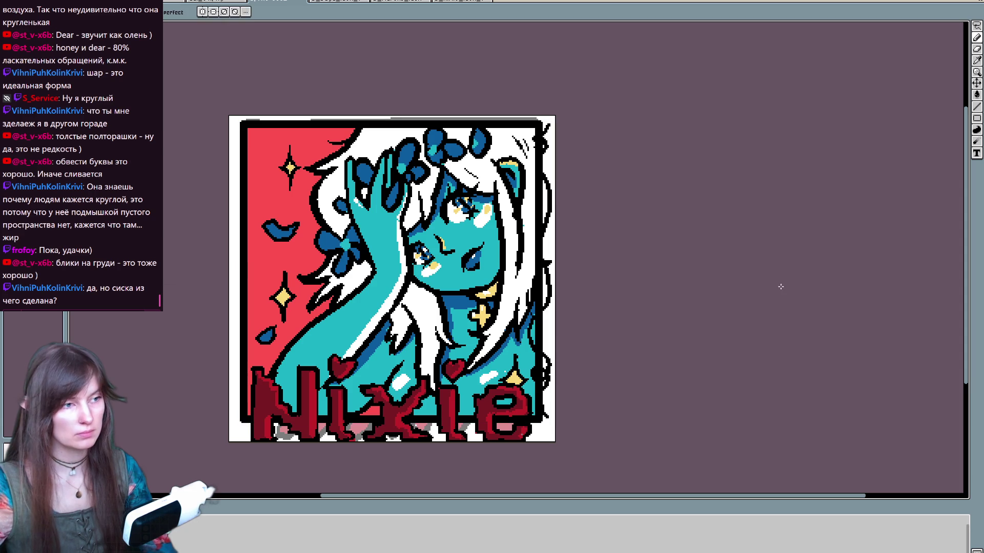
key(v)
key(ctrl+z)
key(ctrl+z)
key(ctrl+z)
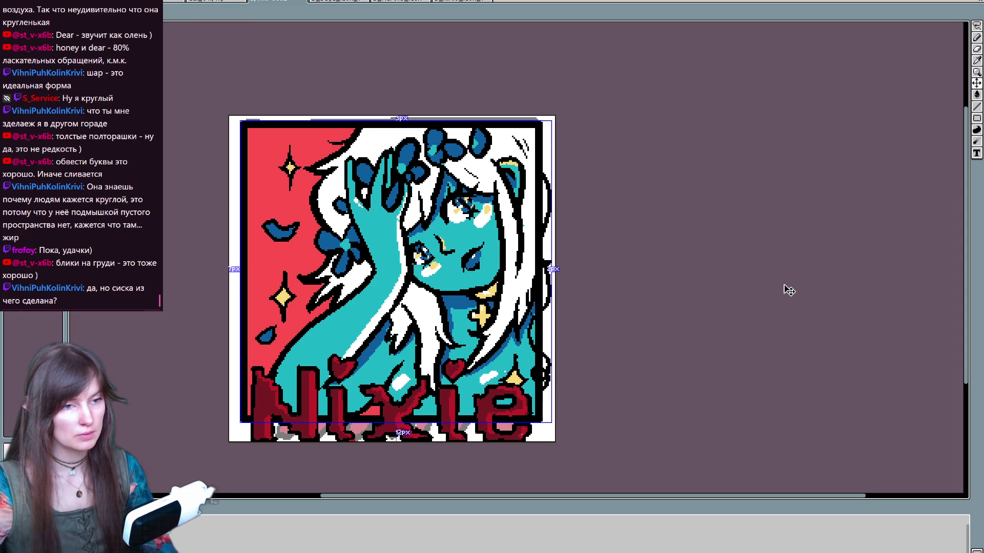
Step: Draw a thick black border line down the artwork's left edge, replacing a dark-red attempt
key(b)
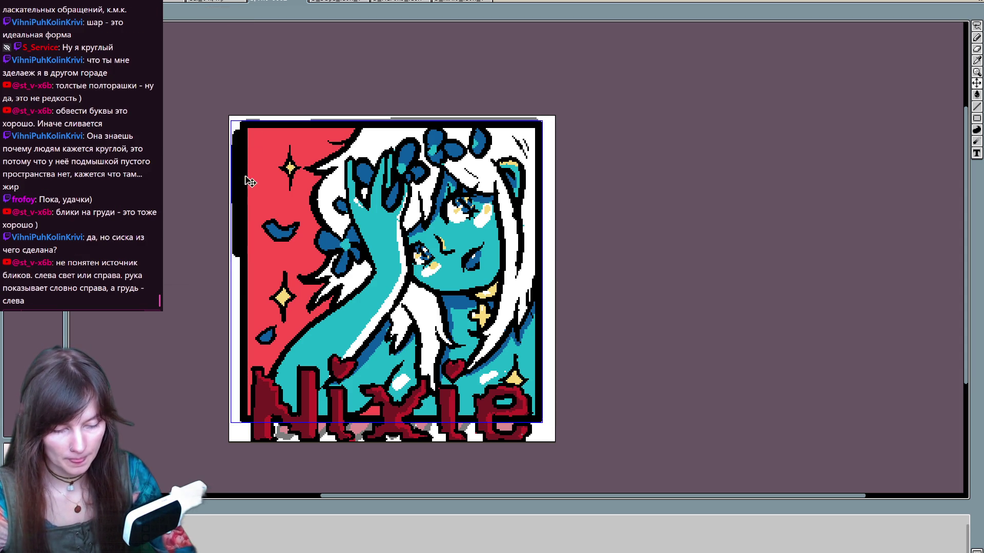
mouse_move(238, 133)
mouse_down()
mouse_move(229, 428)
mouse_move(248, 417)
mouse_up()
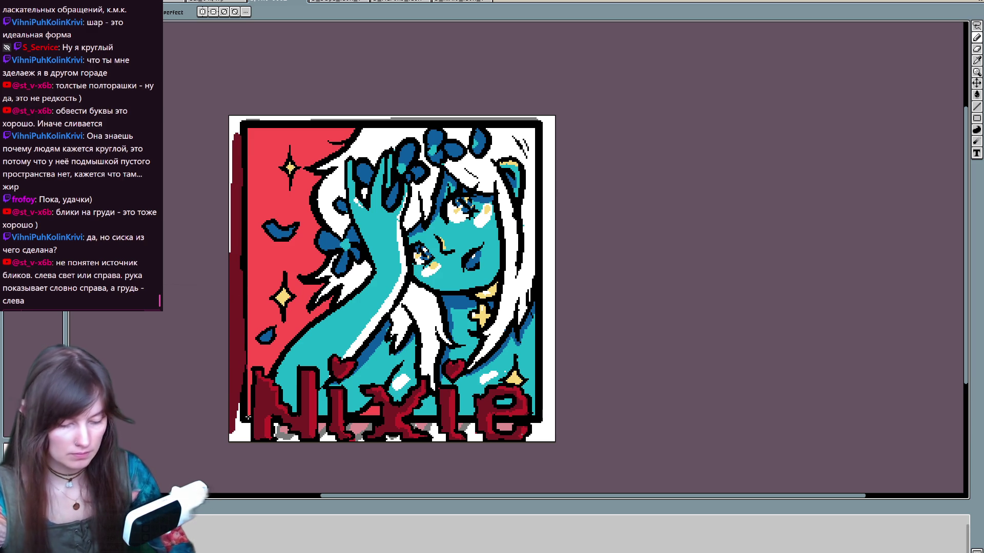
key(ctrl+z)
key(ctrl+z)
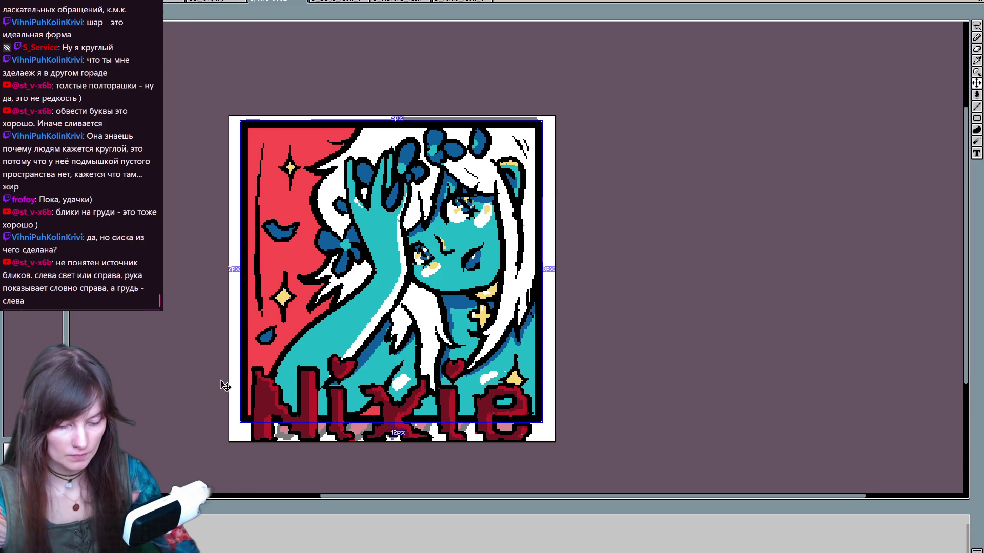
key(b)
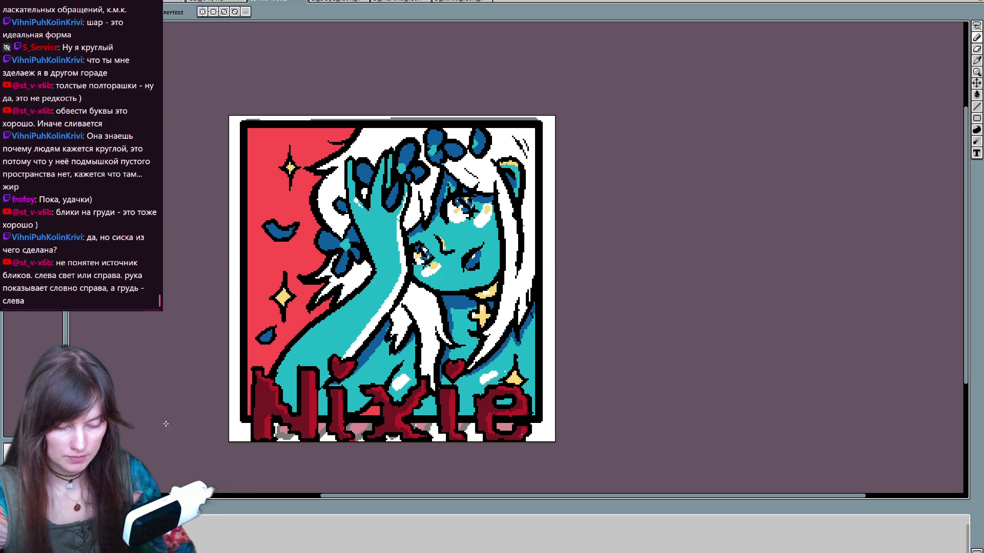
drag(238, 133, 235, 425)
drag(236, 302, 242, 427)
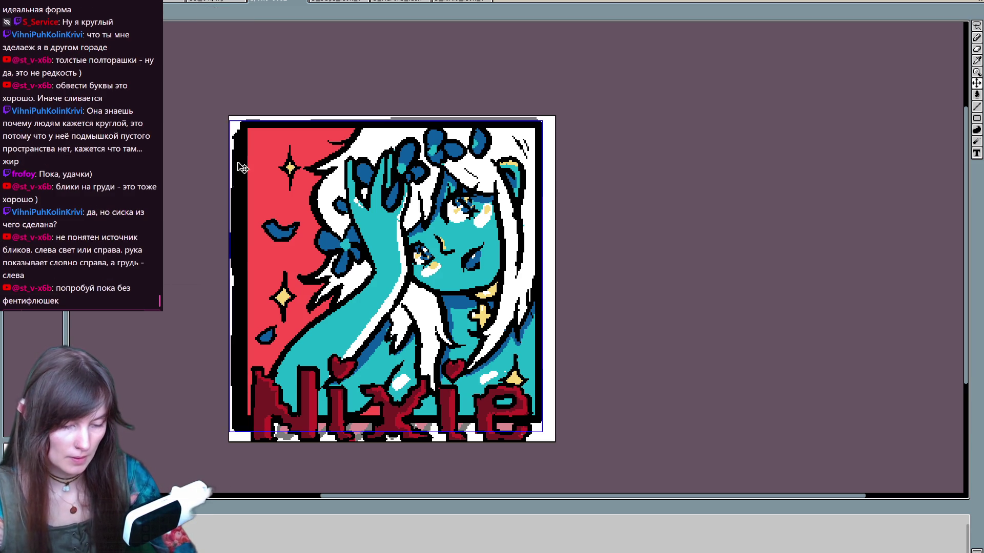
drag(234, 136, 231, 304)
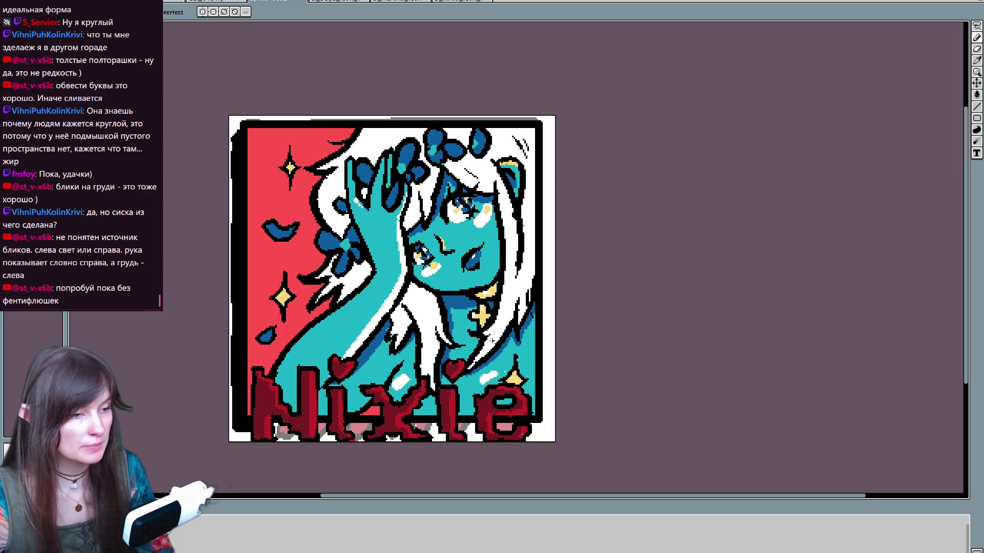
Step: Sketch and undo several trial black strands across the upper-right hair
mouse_move(555, 226)
mouse_down()
mouse_move(482, 282)
mouse_move(477, 299)
mouse_up()
drag(542, 246, 542, 271)
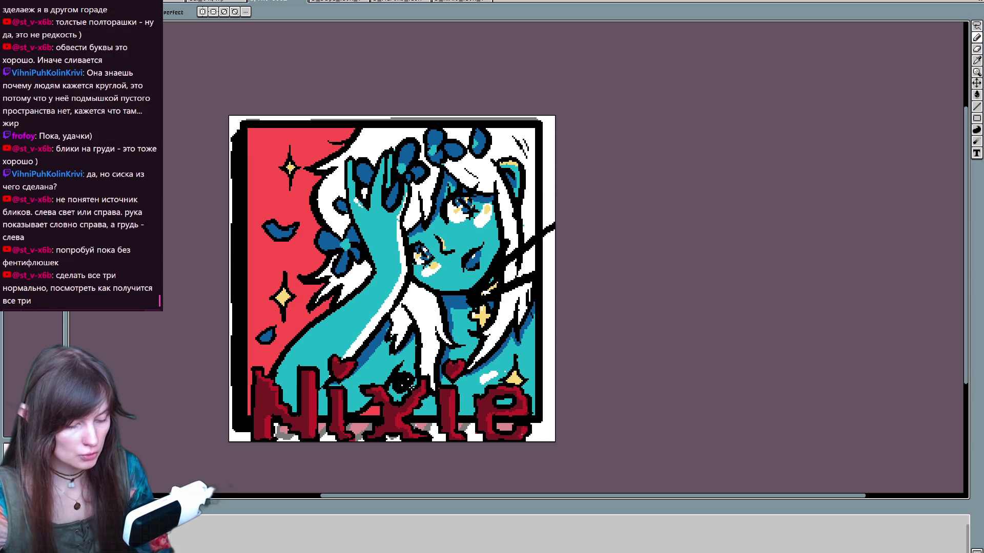
key(ctrl+z)
key(ctrl+z)
key(ctrl+z)
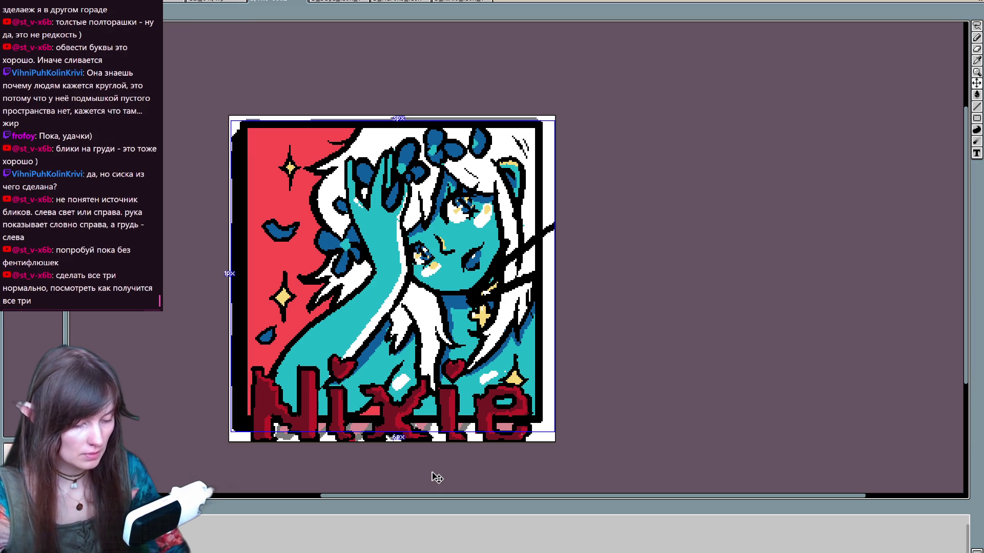
drag(512, 195, 441, 283)
key(ctrl+z)
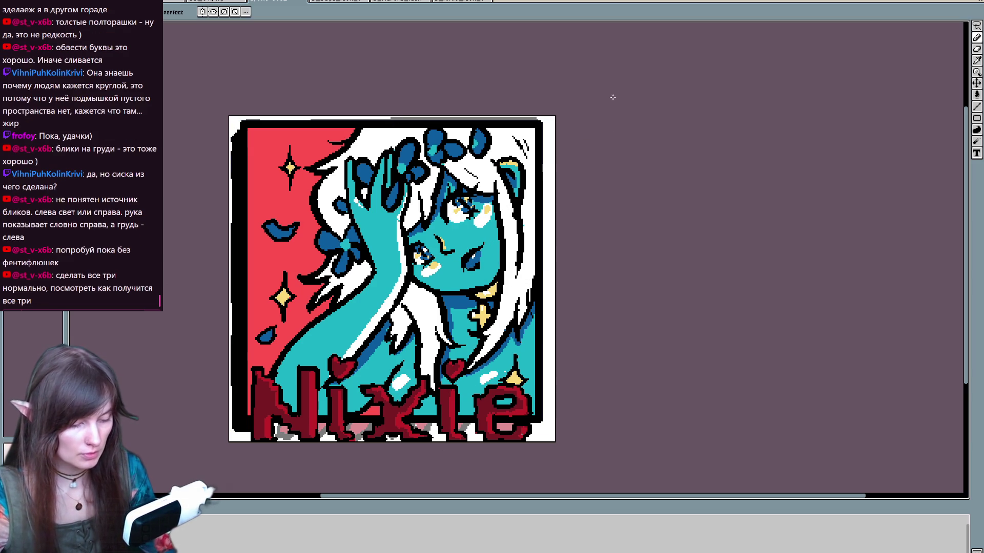
drag(555, 151, 533, 184)
drag(512, 226, 496, 167)
mouse_move(535, 198)
mouse_down()
mouse_move(523, 215)
mouse_move(539, 203)
mouse_up()
key(ctrl+a)
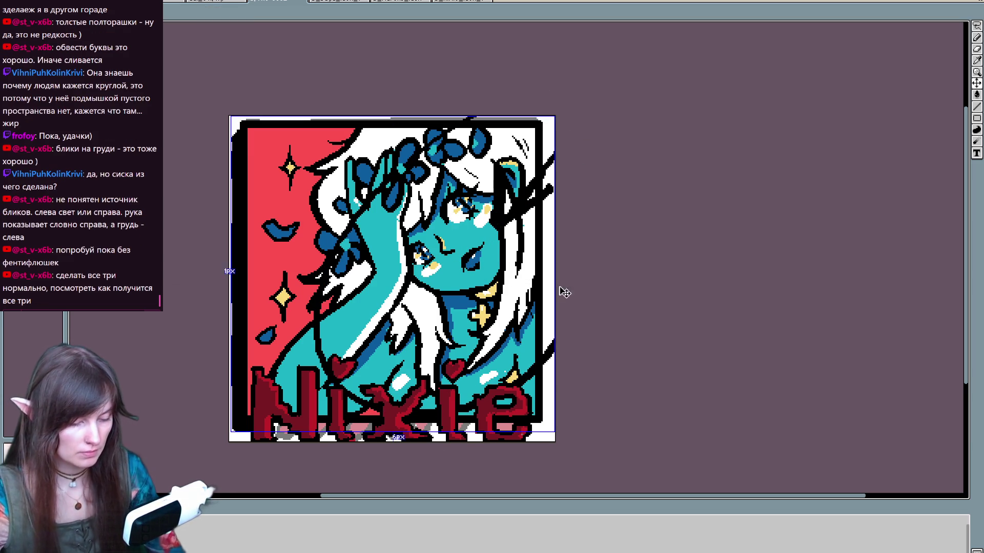
key(ctrl+z)
key(ctrl+z)
key(ctrl+z)
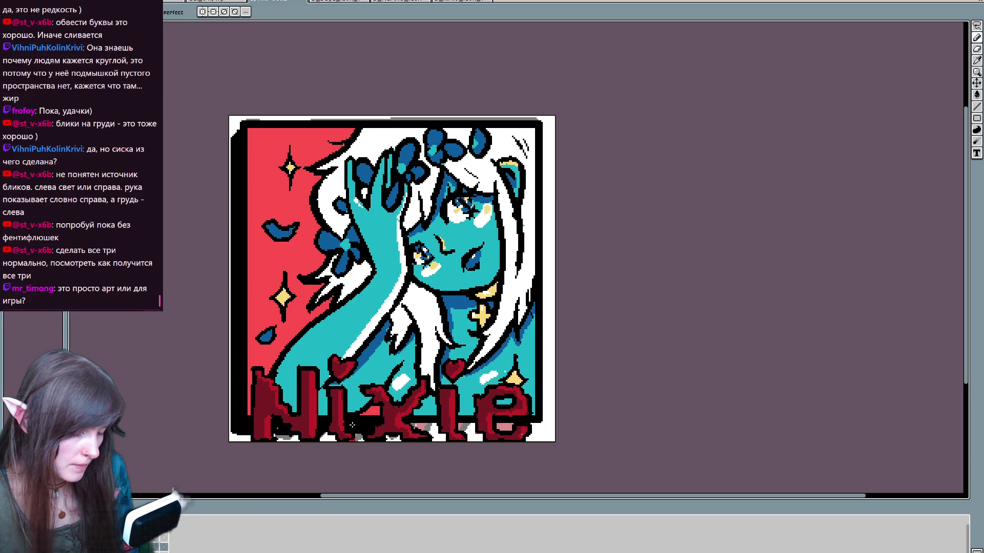
Step: Paint a few light pink pixels into the Nixie lettering
drag(406, 426, 428, 427)
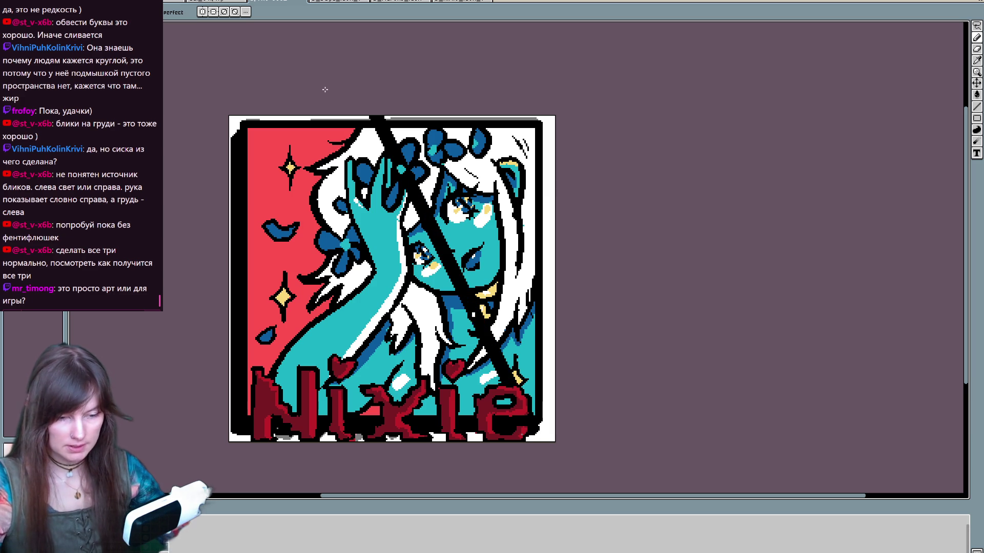
Step: Open the Save As dialog for the artwork with Ctrl+Shift+S
key(ctrl+shift+s)
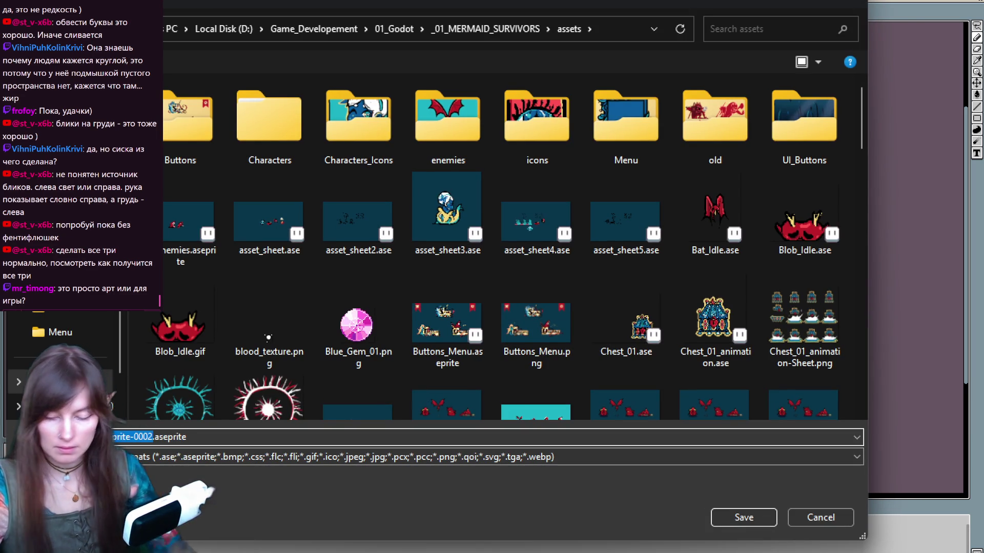
Step: Save the artwork as Character_Icons.aseprite inside the Characters_Icons folder
text(Character)
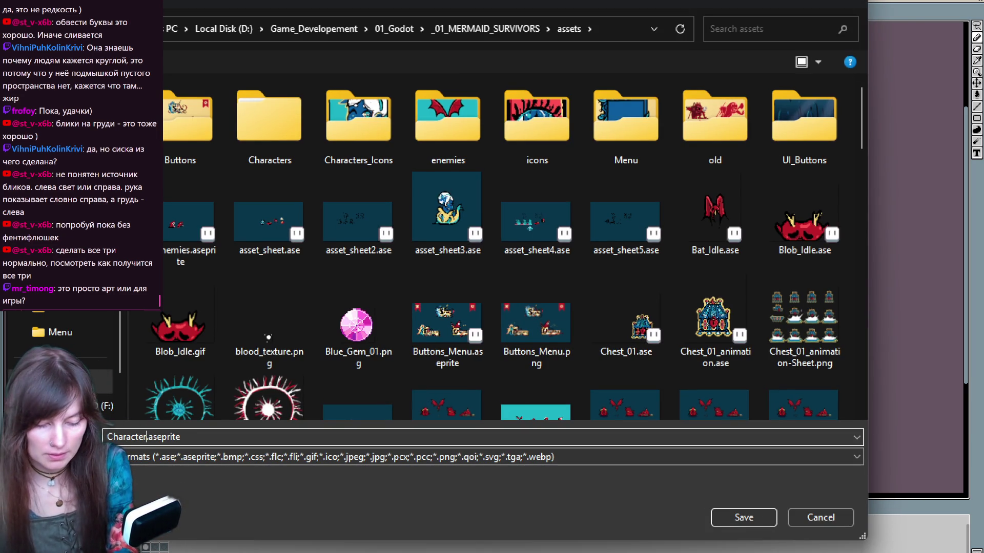
text(Icons)
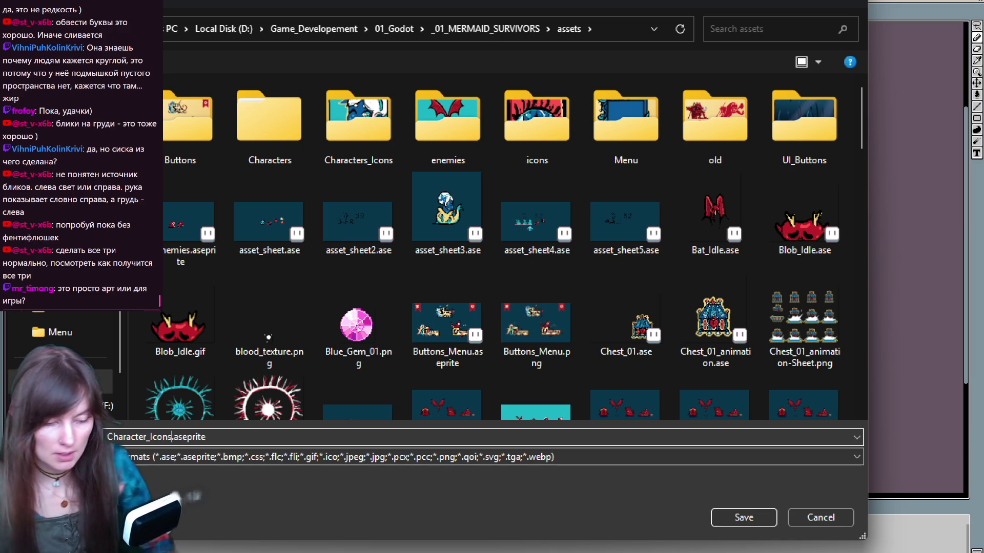
double_click(351, 119)
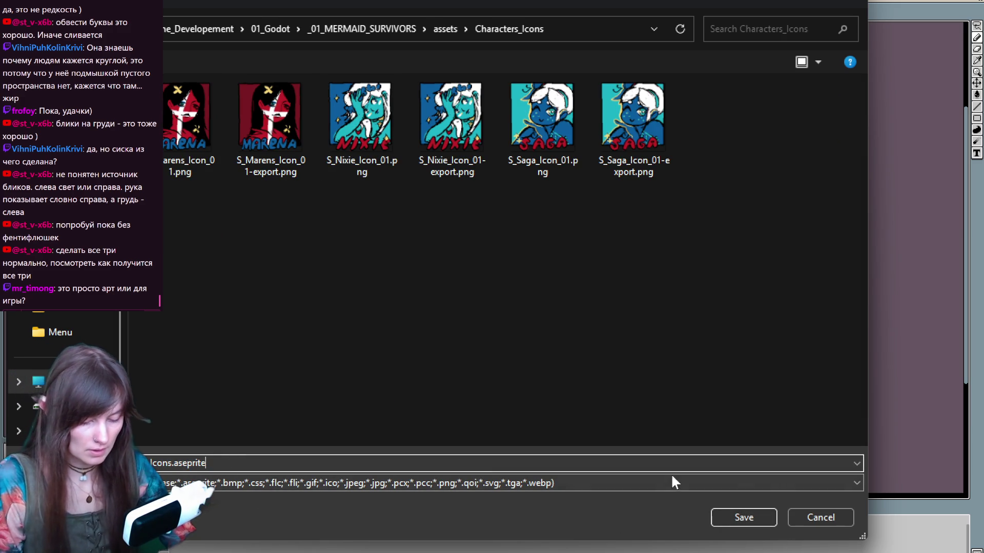
click(730, 512)
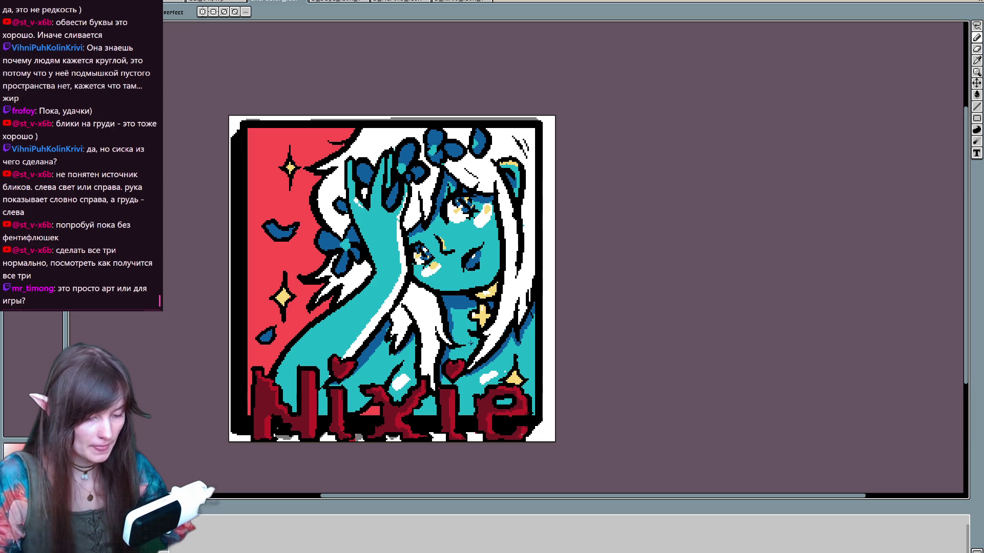
Step: Flip between the Marena, Saga and Nixie frames, ending on the lightened Marena portrait
key(Right)
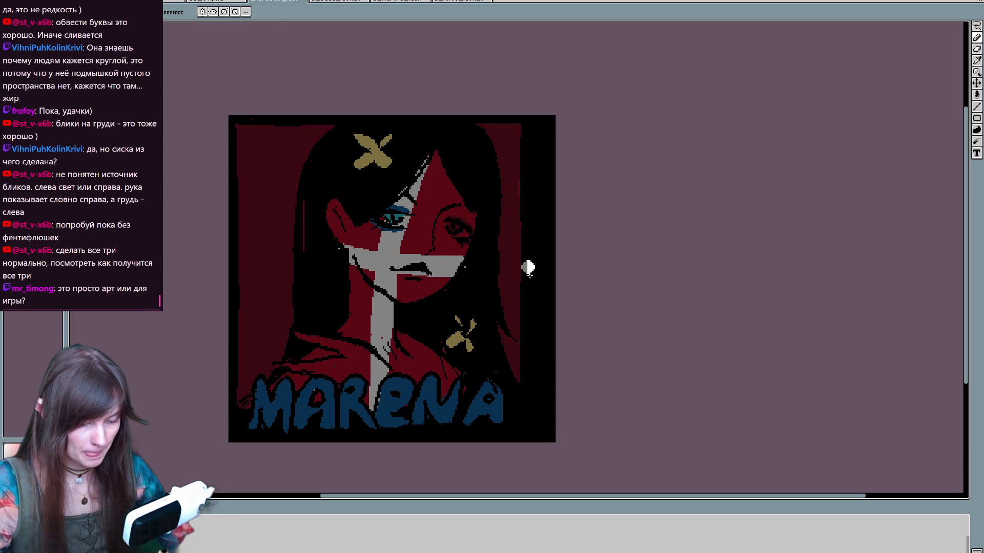
key(ctrl+z)
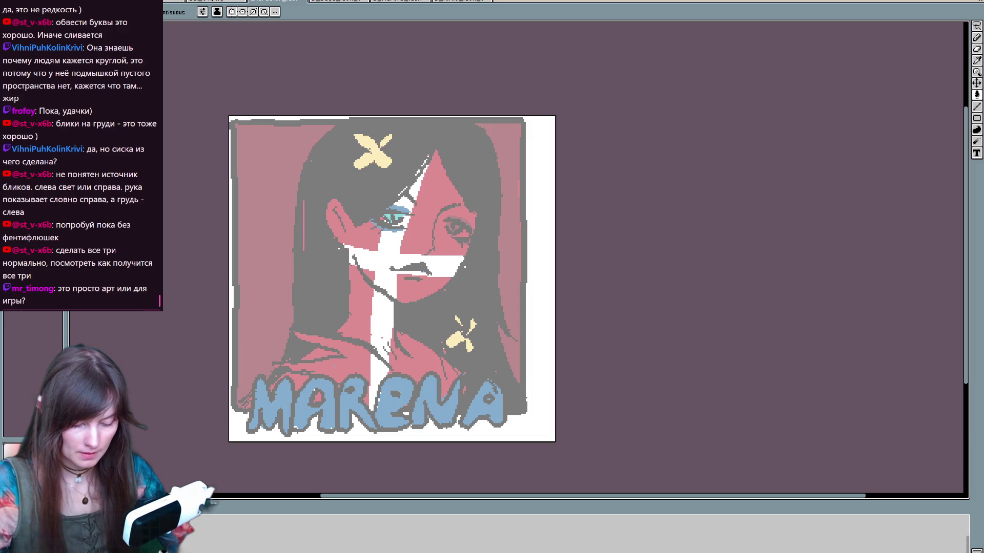
key(Right)
key(Left)
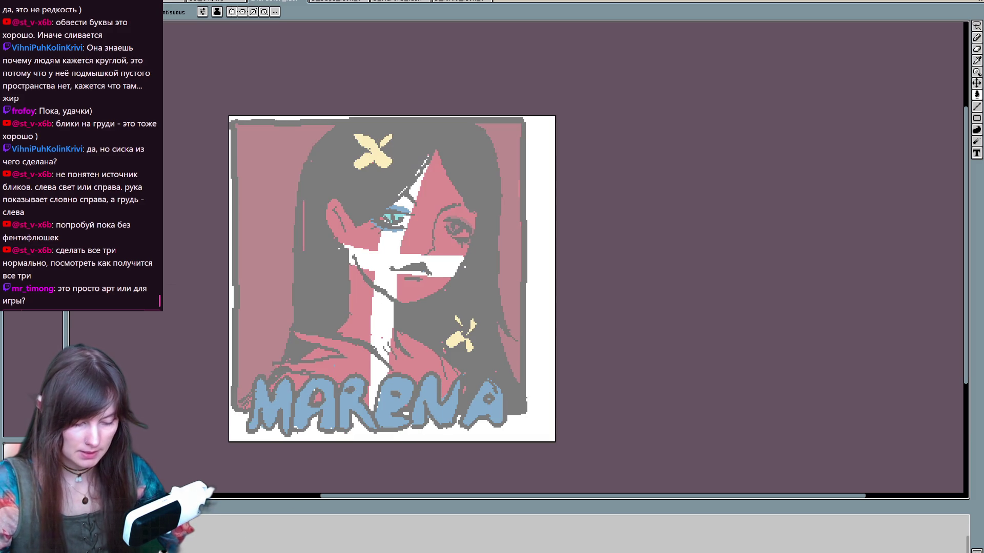
key(Left)
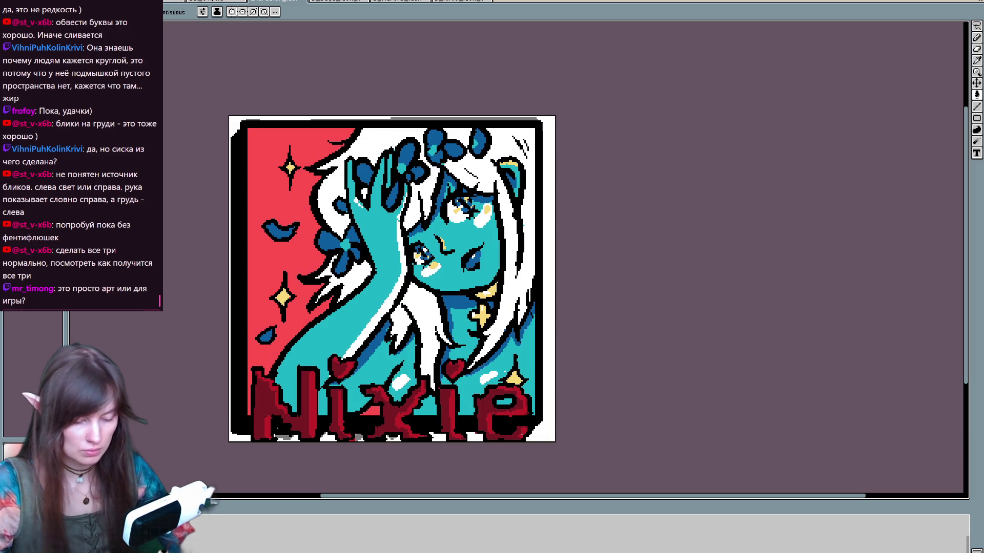
key(Right)
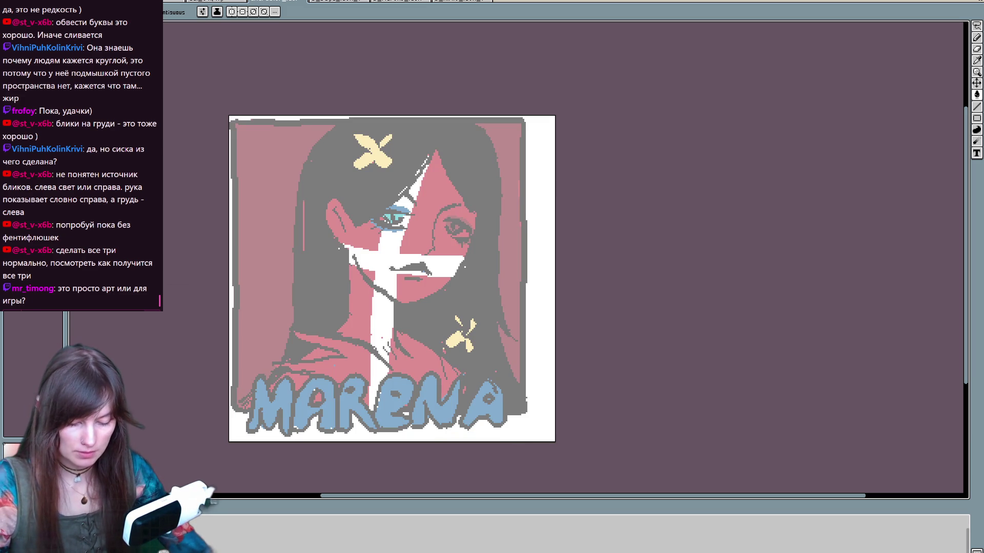
key(Left)
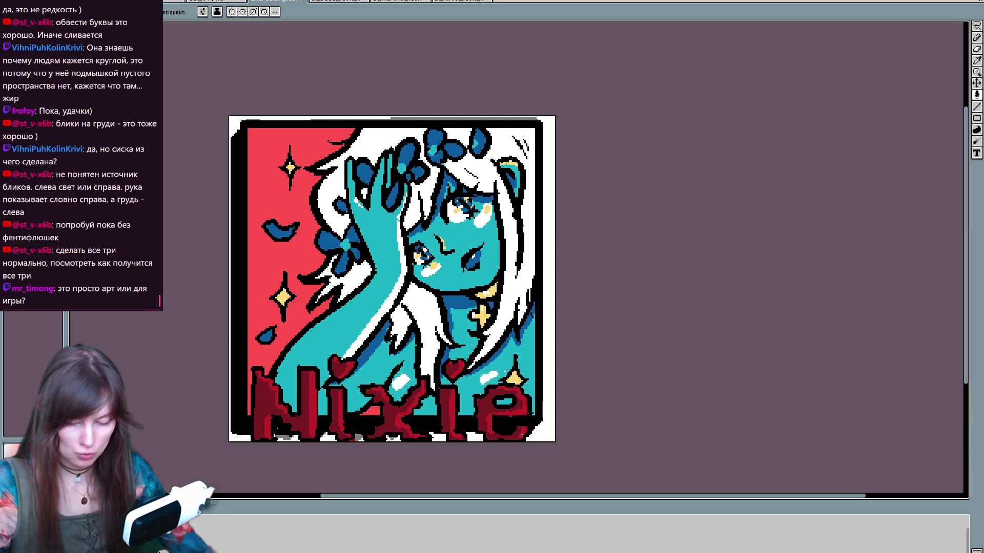
key(Right)
key(Right)
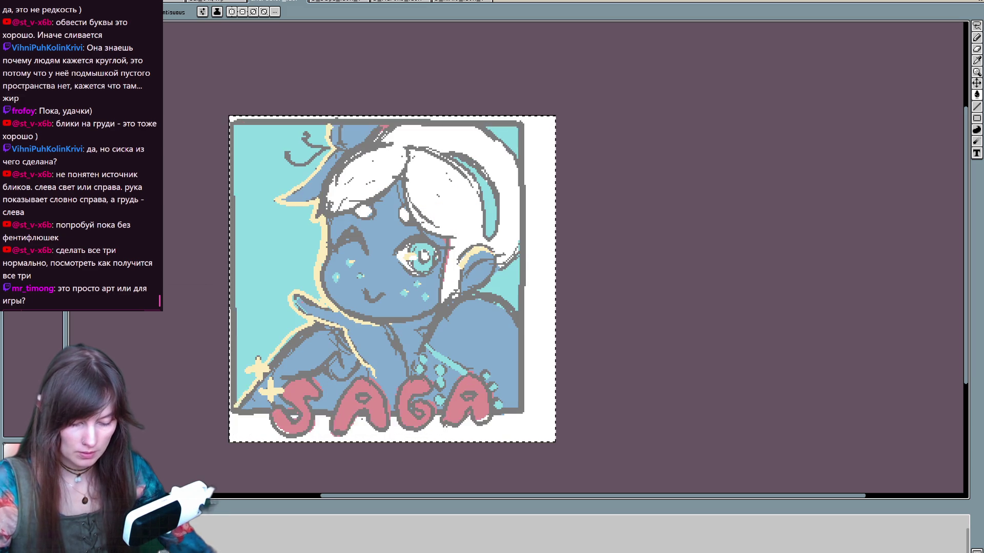
key(Right)
key(Right)
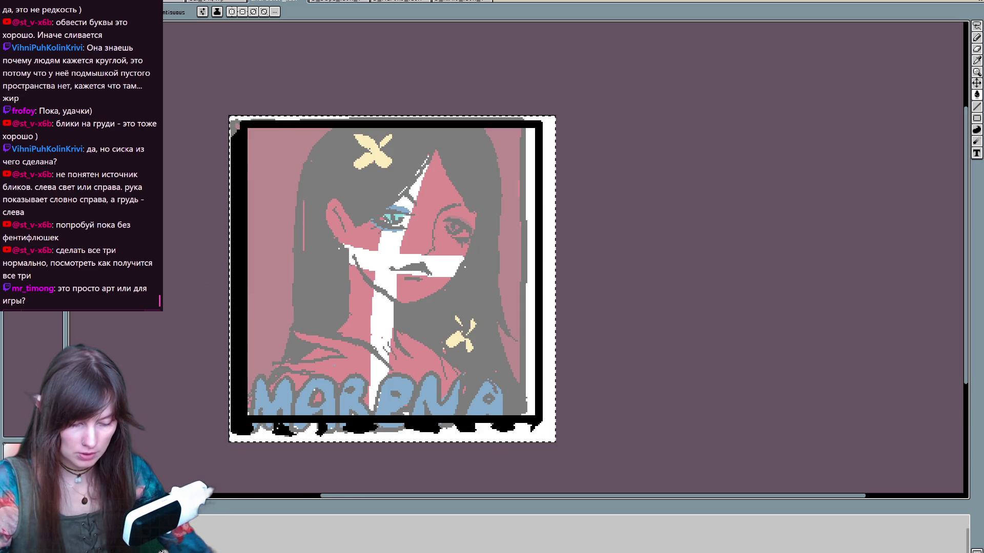
mouse_move(644, 388)
mouse_down()
mouse_move(731, 367)
mouse_move(679, 393)
mouse_move(700, 389)
mouse_up()
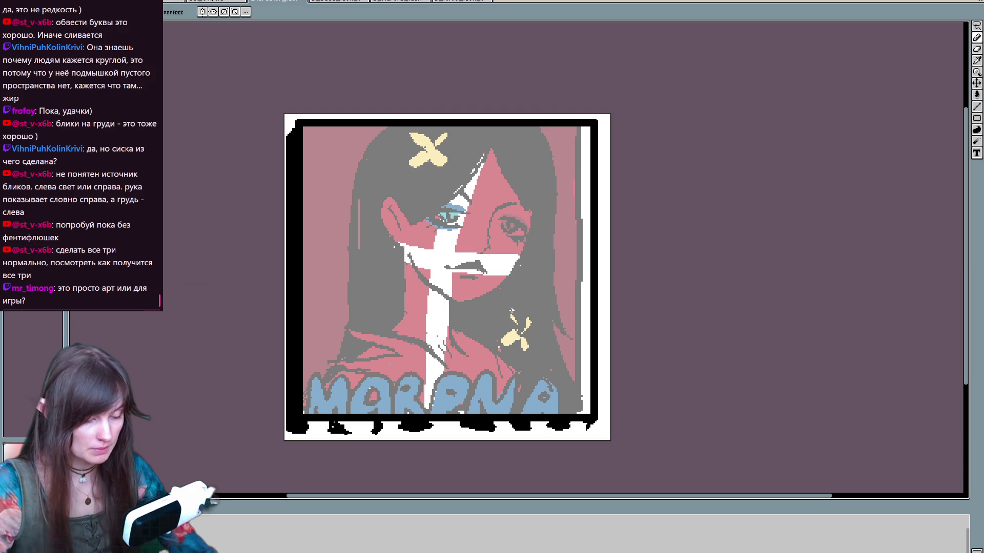
key(t)
click(314, 204)
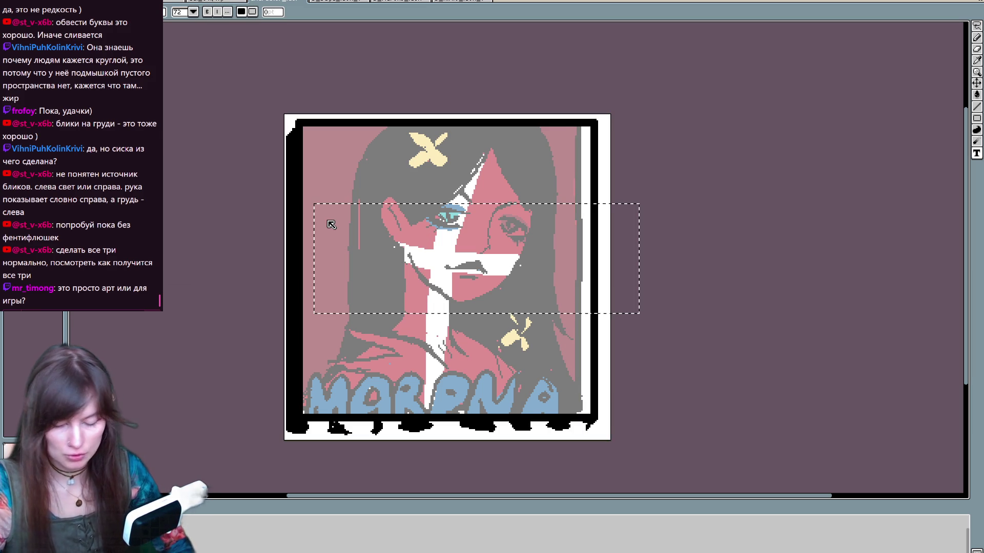
text(МОР)
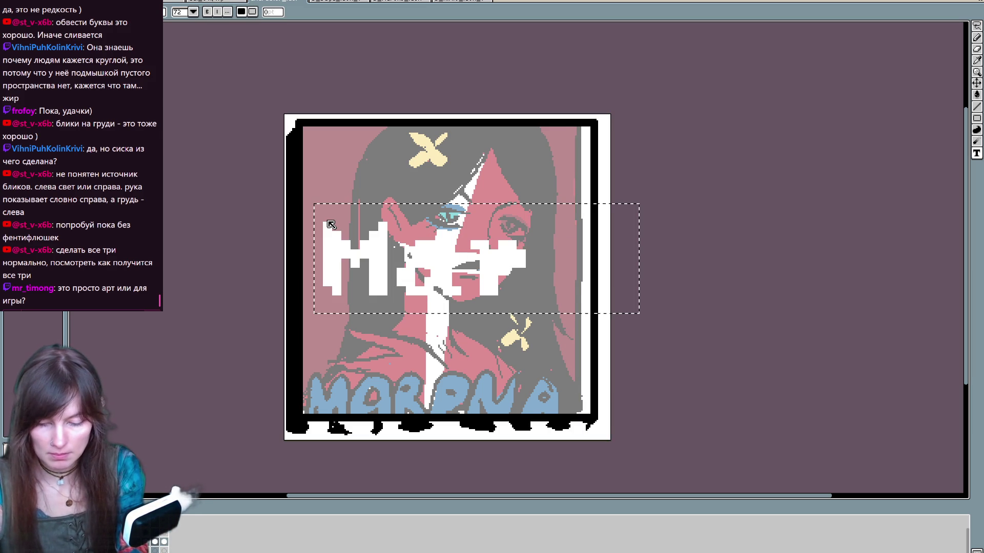
text(Е)
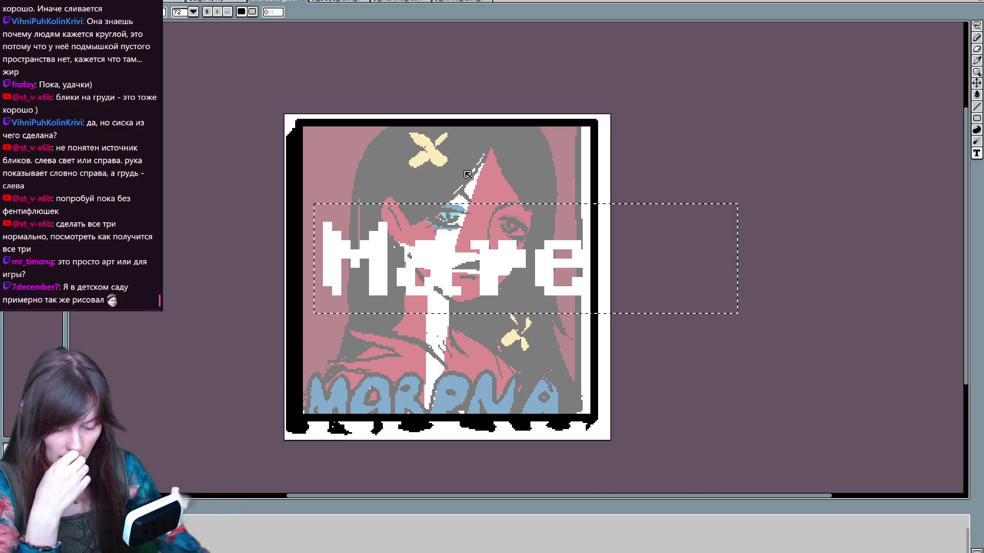
click(481, 382)
key(ctrl+z)
key(ctrl+z)
key(ctrl+z)
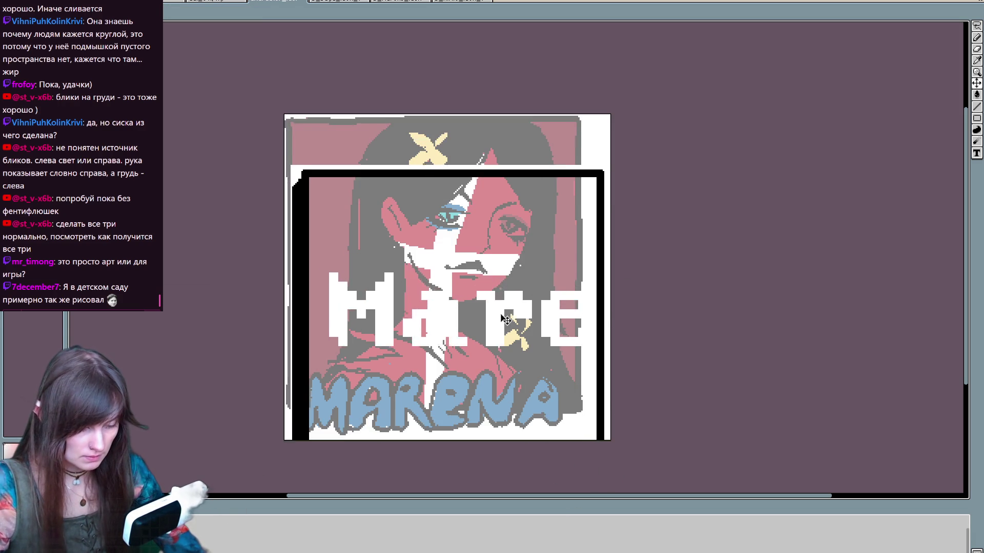
key(ctrl+z)
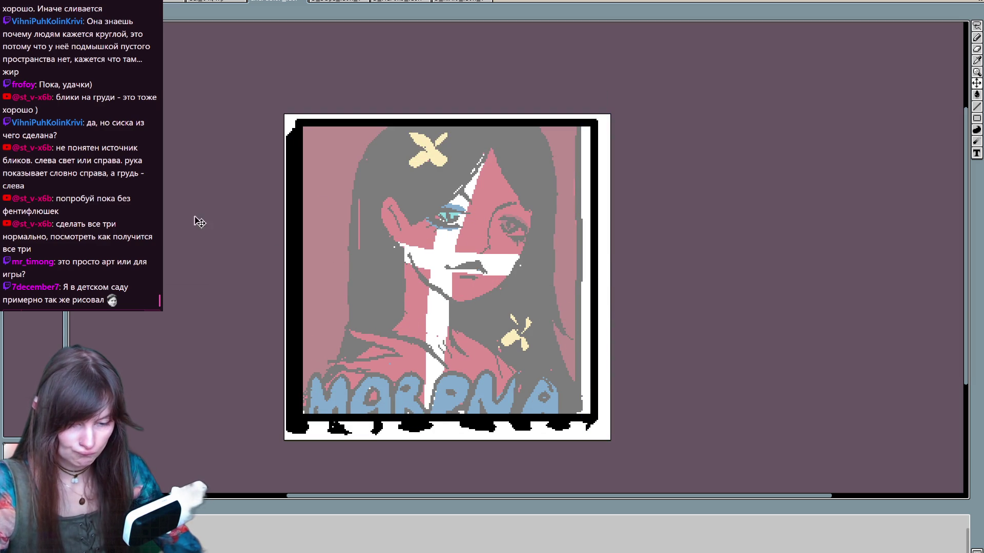
key(ctrl+alt+c)
mouse_move(610, 274)
mouse_down()
mouse_move(782, 276)
mouse_move(775, 302)
mouse_up()
Step: Confirm the wider canvas, then try a 'Mare' text box over the lower portrait and undo it
key(Return)
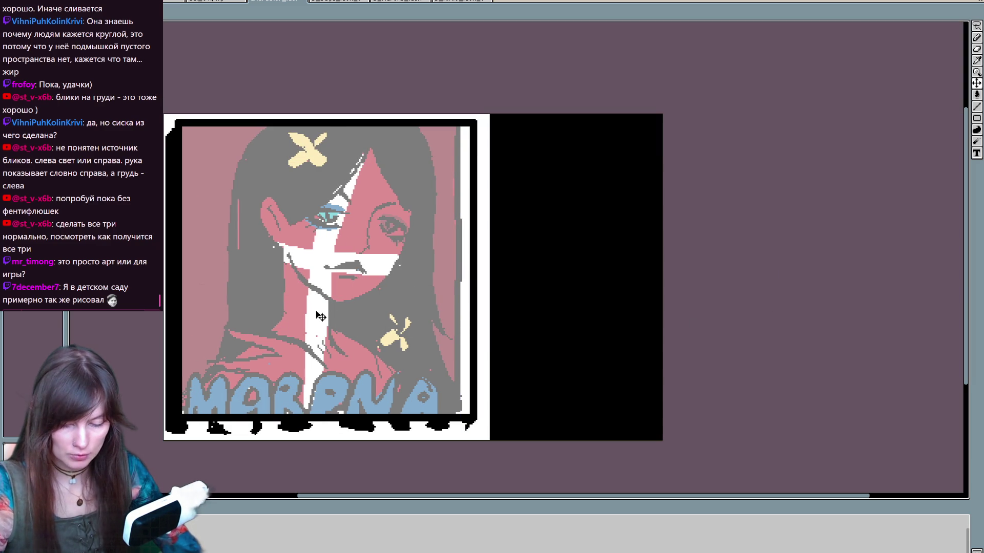
key(t)
drag(230, 279, 673, 389)
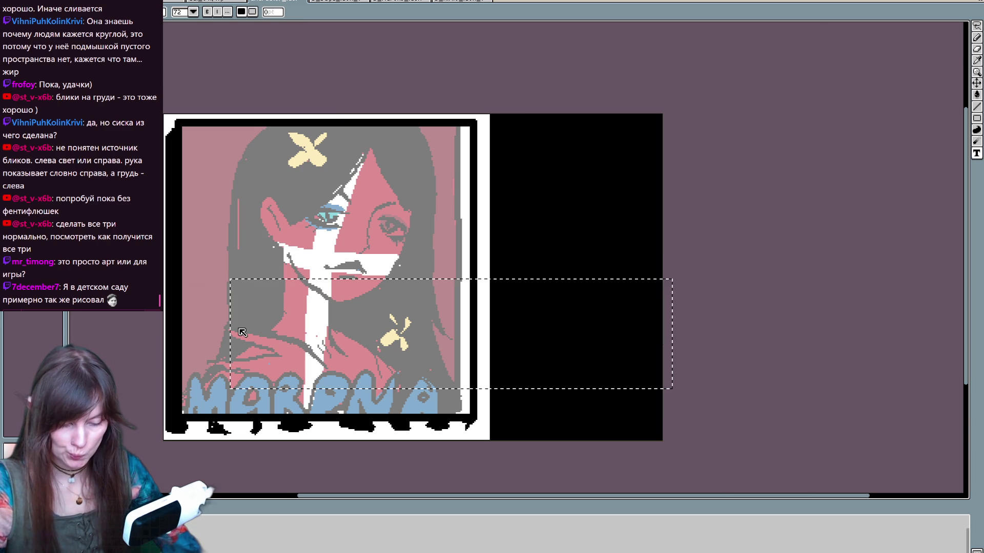
text(Mare)
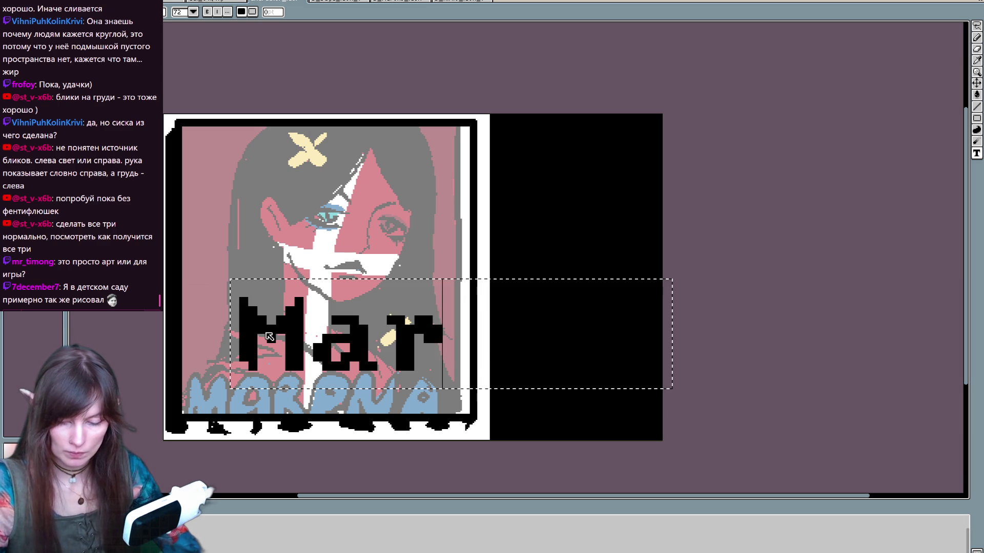
key(ctrl+Return)
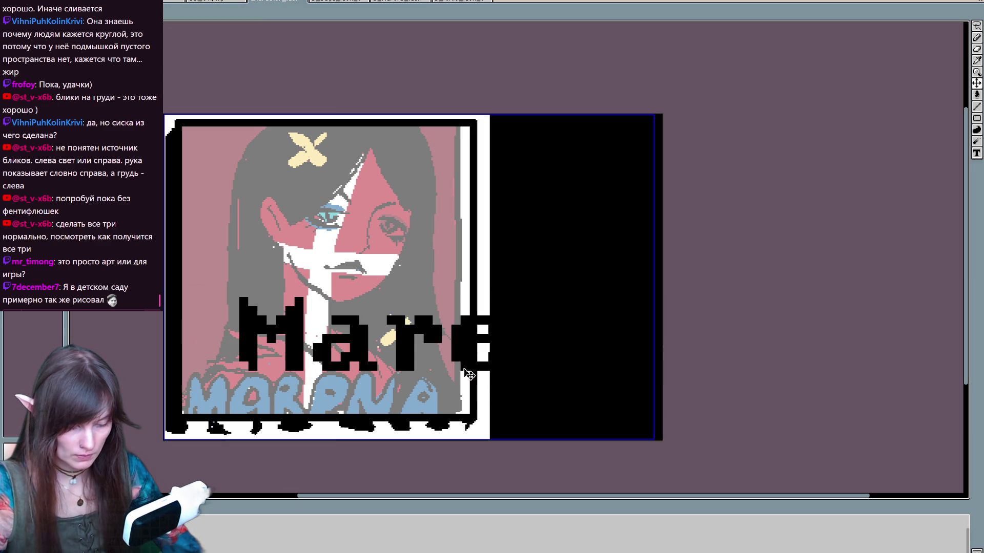
key(ctrl+z)
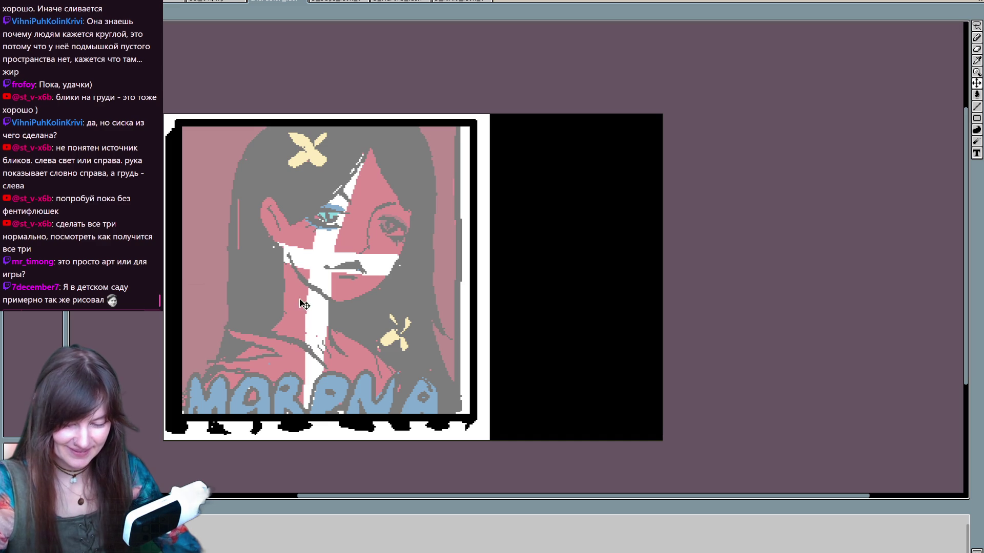
Step: Retype 'Mare' in black, then move and narrow it onto the portrait's bottom edge
key(t)
click(229, 295)
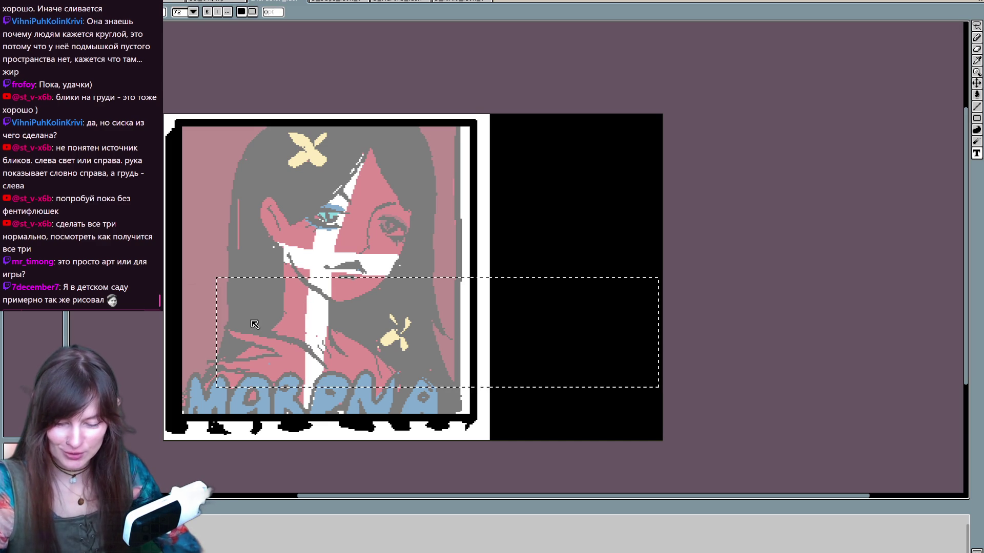
text(Mare)
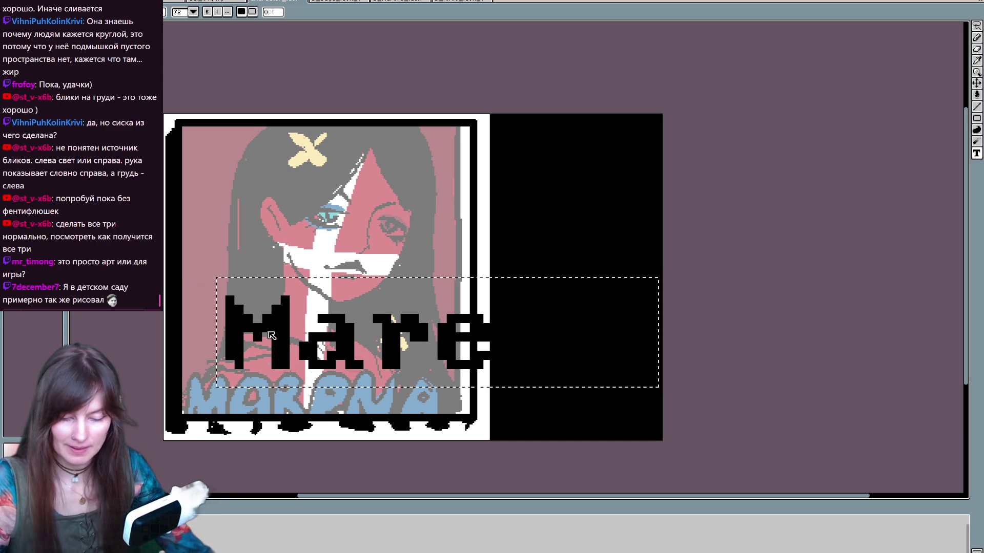
click(318, 369)
mouse_move(347, 349)
mouse_down()
mouse_move(298, 349)
mouse_move(308, 317)
mouse_move(344, 320)
mouse_up()
key(ctrl+t)
mouse_move(636, 300)
mouse_down()
mouse_move(487, 307)
mouse_move(531, 302)
mouse_up()
mouse_move(448, 310)
mouse_down()
mouse_move(395, 400)
mouse_move(404, 411)
mouse_up()
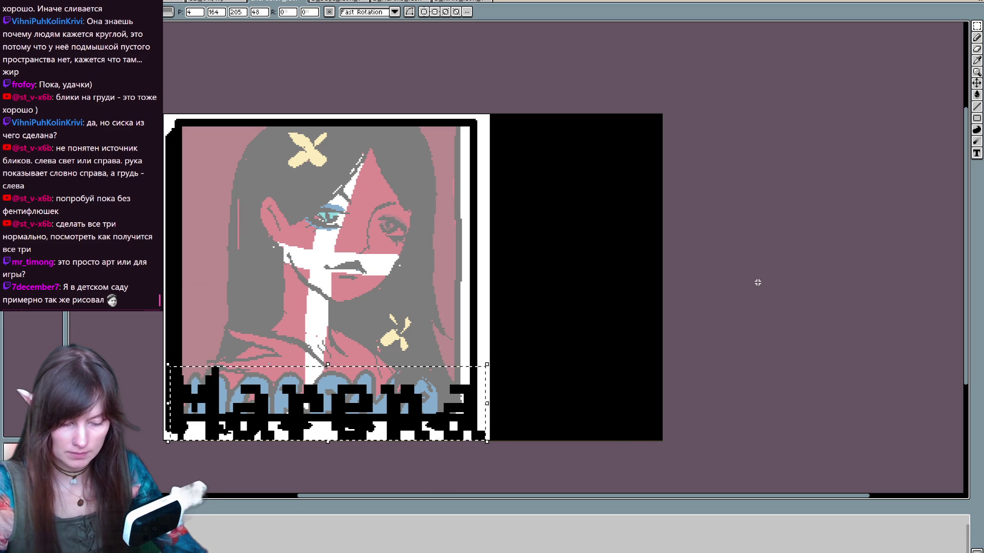
drag(487, 404, 496, 407)
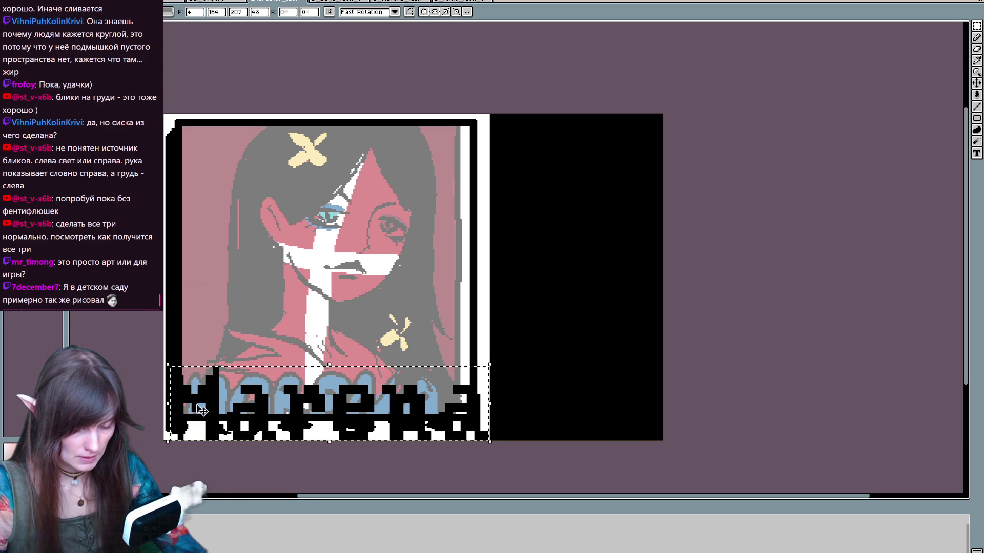
drag(168, 404, 166, 408)
click(577, 336)
key(ctrl+shift+c)
mouse_move(662, 263)
mouse_down()
mouse_move(491, 275)
mouse_move(621, 263)
mouse_move(588, 284)
mouse_move(489, 285)
mouse_up()
click(843, 207)
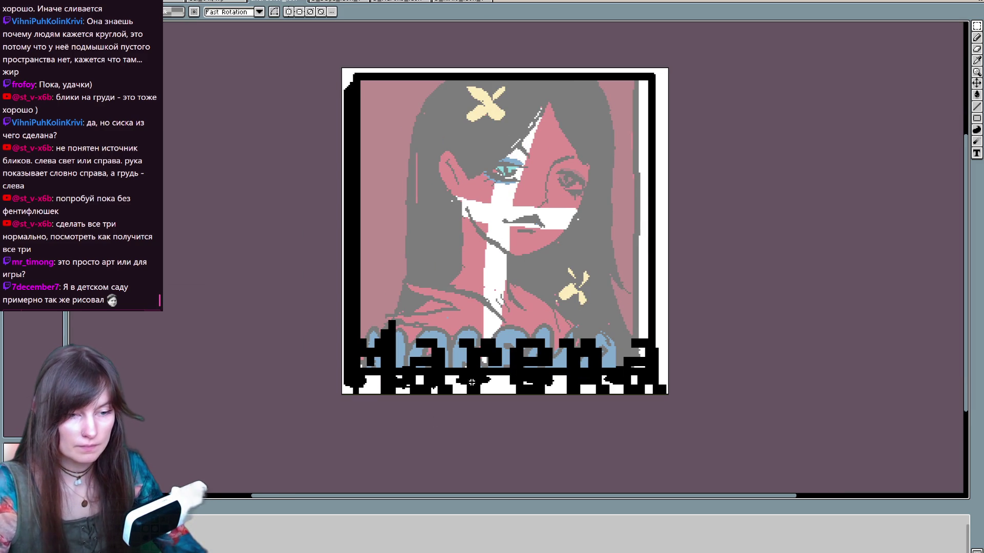
mouse_move(613, 273)
mouse_down()
mouse_move(545, 316)
mouse_move(573, 332)
mouse_up()
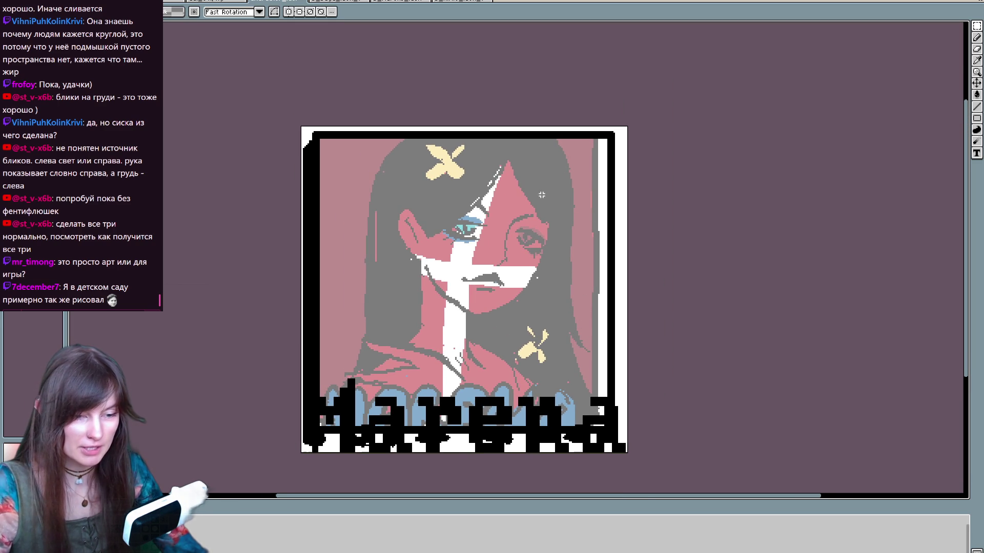
drag(541, 194, 562, 191)
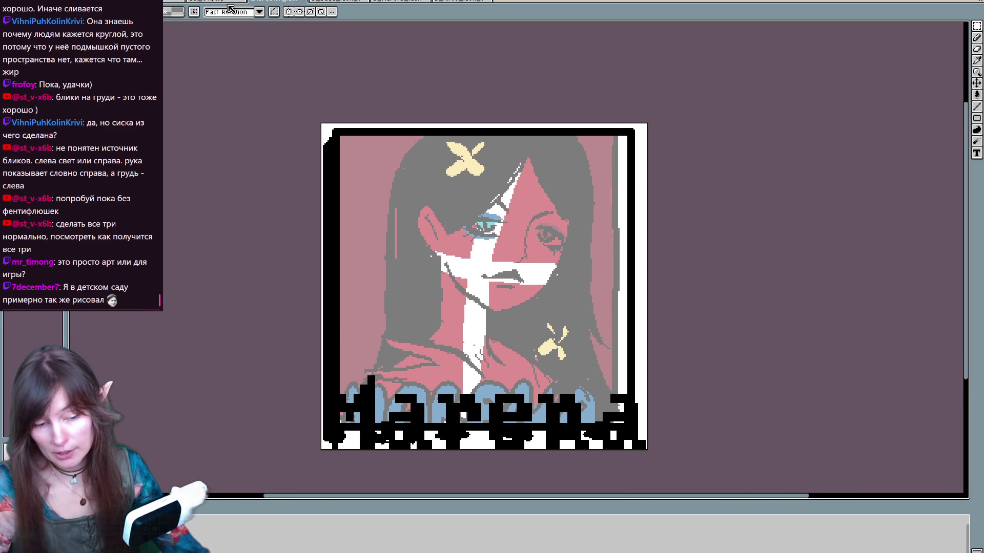
drag(440, 410, 428, 395)
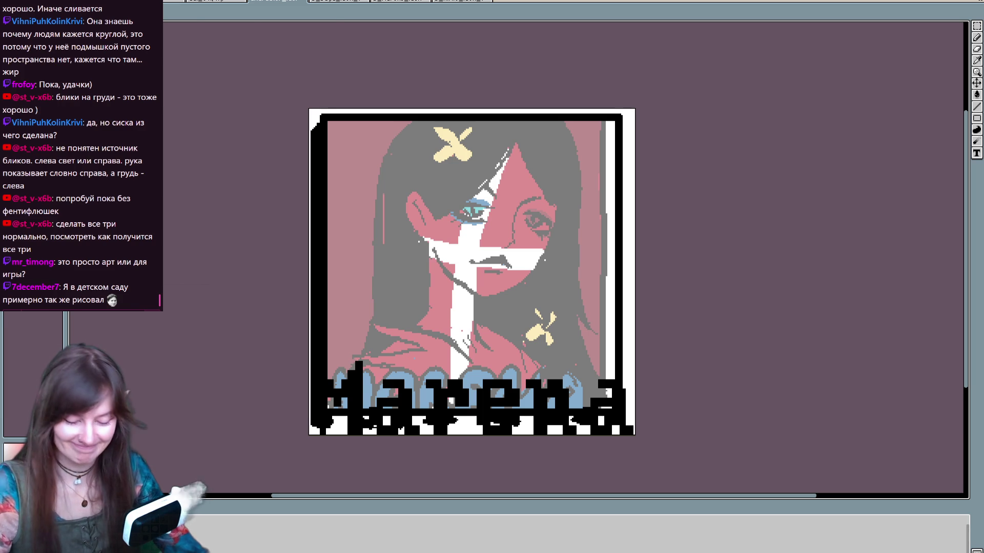
drag(270, 528, 249, 515)
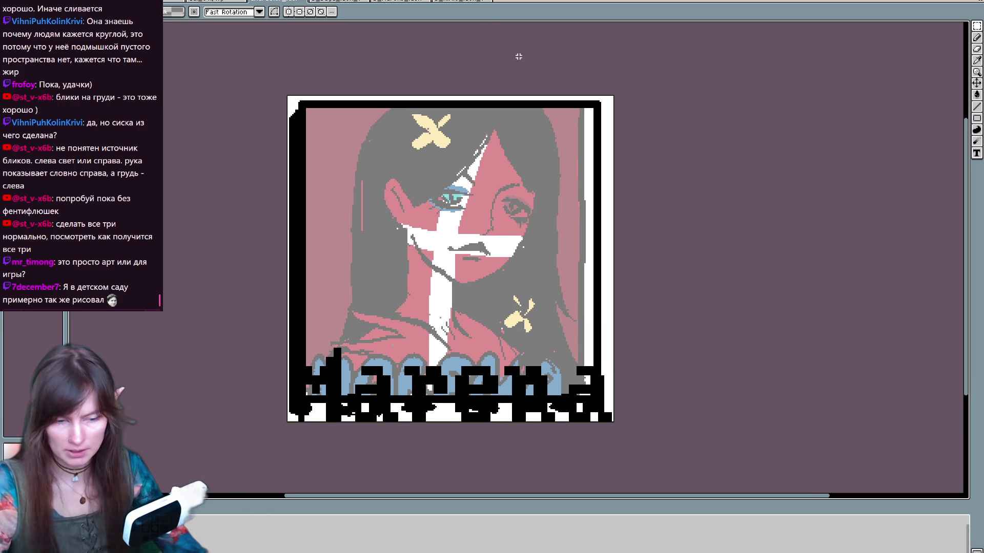
click(400, 2)
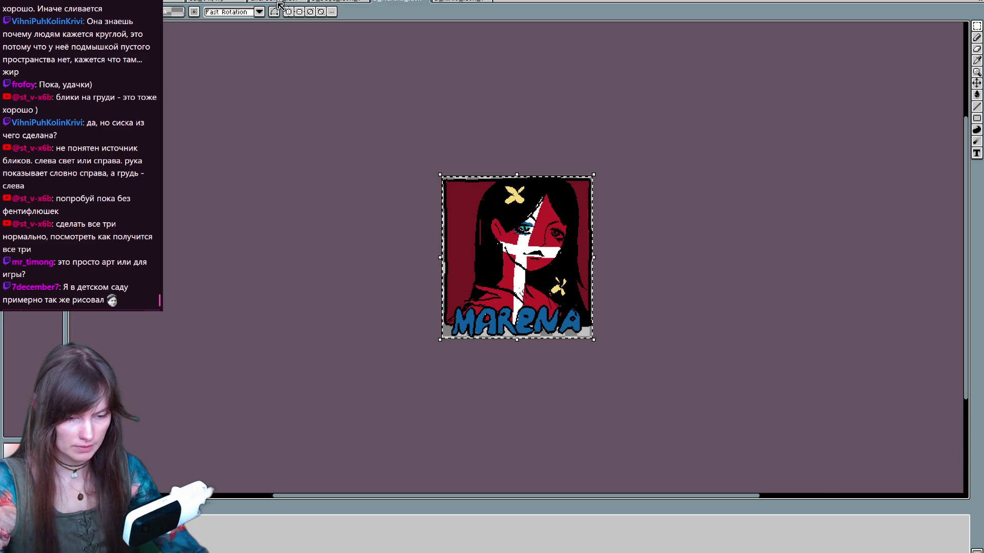
click(277, 2)
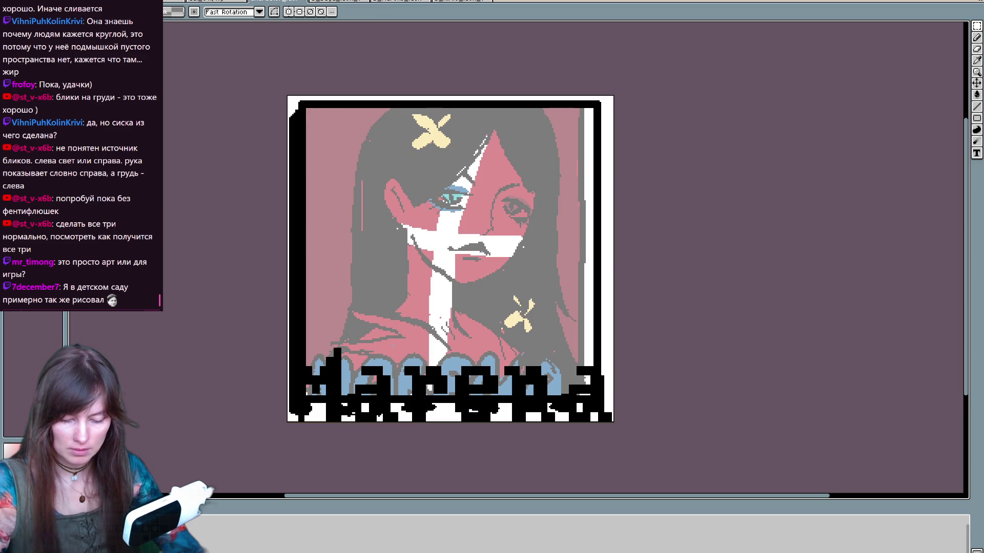
key(f)
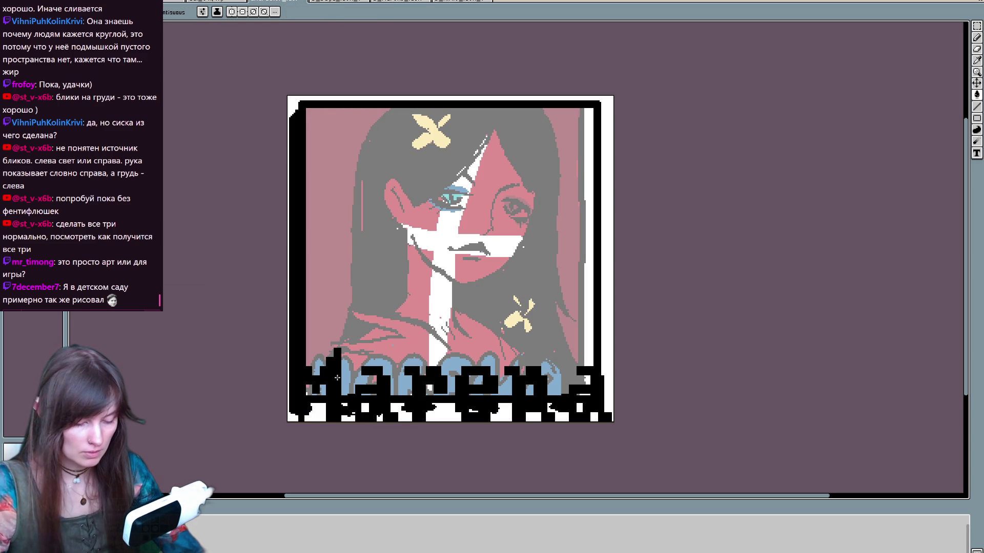
Step: Bucket-fill the letters M, a, r, e, n, a of the title blue
click(335, 378)
click(370, 395)
click(426, 388)
click(474, 390)
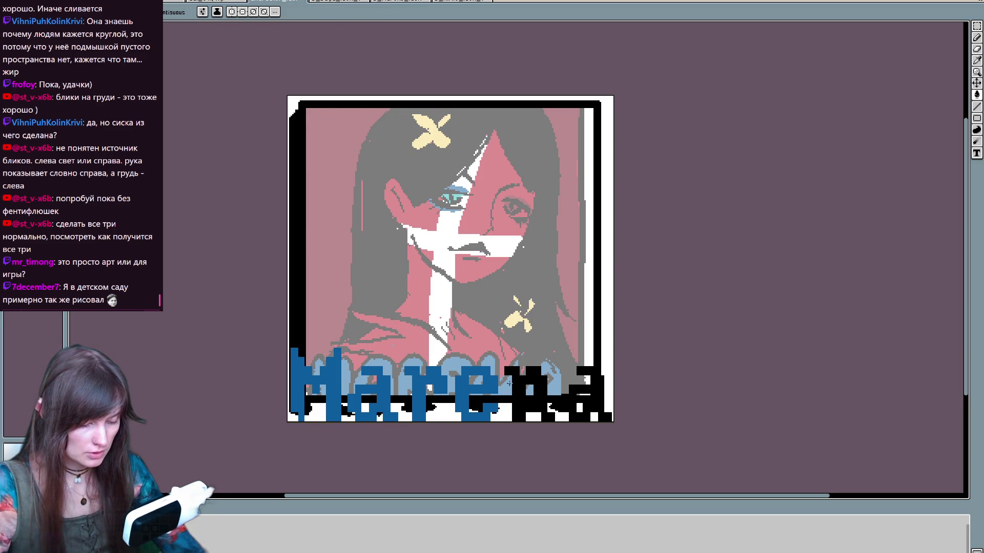
click(513, 383)
click(585, 420)
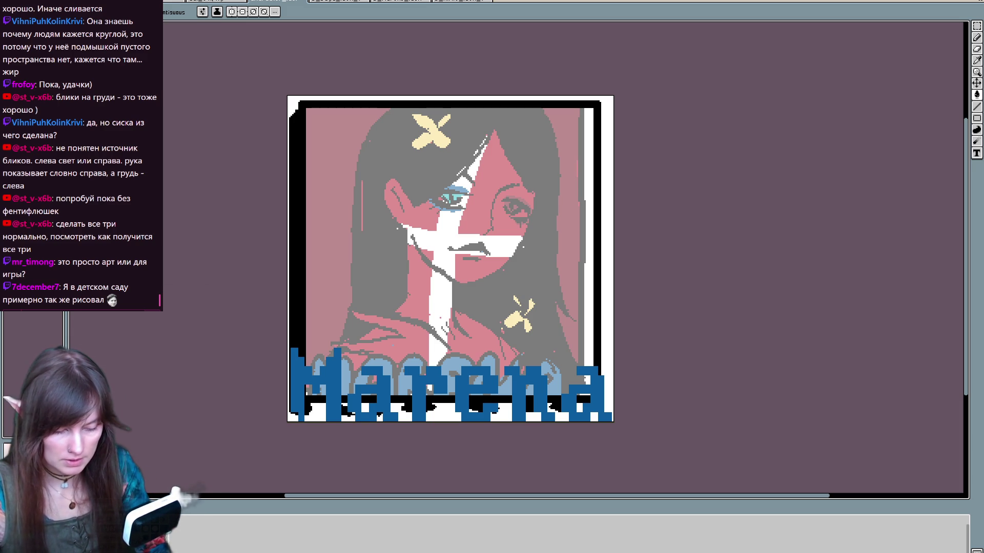
Step: Glance at the Nixie artwork, return to Marena, and start a black ear outline with the pencil
key(ctrl+Tab)
key(ctrl+z)
key(ctrl+y)
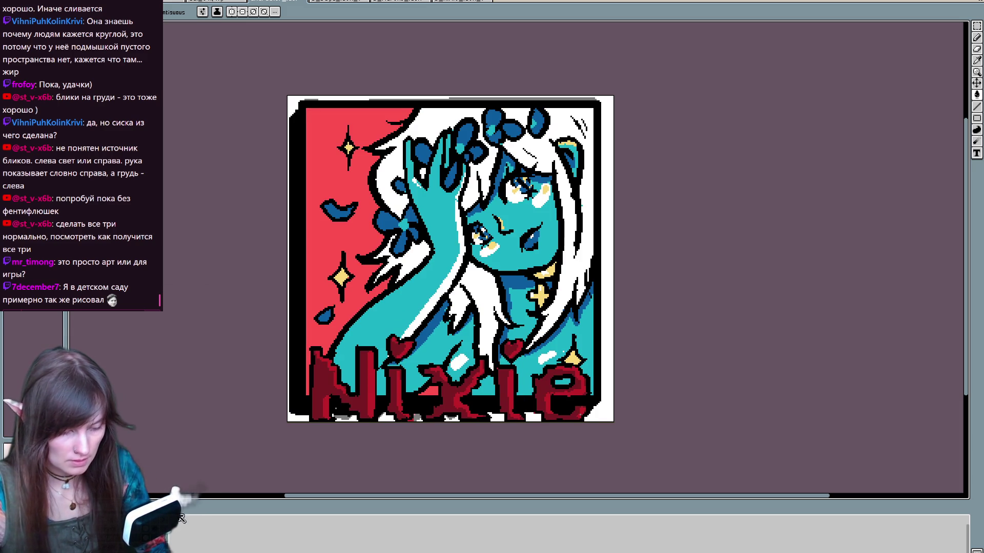
key(ctrl+shift+Tab)
key(b)
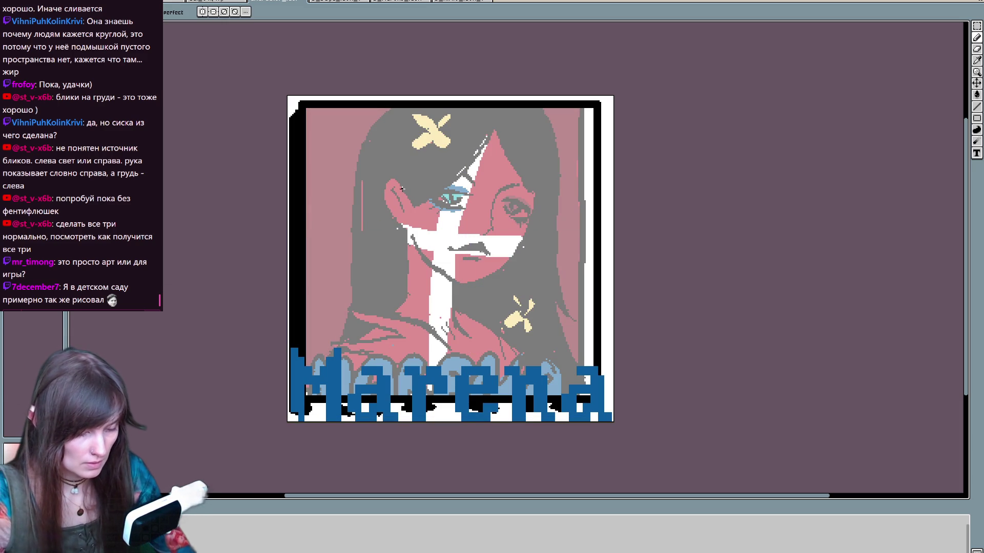
mouse_move(413, 201)
mouse_down()
mouse_move(385, 205)
mouse_move(407, 225)
mouse_move(496, 123)
mouse_up()
Step: Outline the ear, the hair parting and both sides of the jaw in black
key(ctrl+z)
mouse_move(416, 203)
mouse_down()
mouse_move(491, 126)
mouse_move(446, 185)
mouse_up()
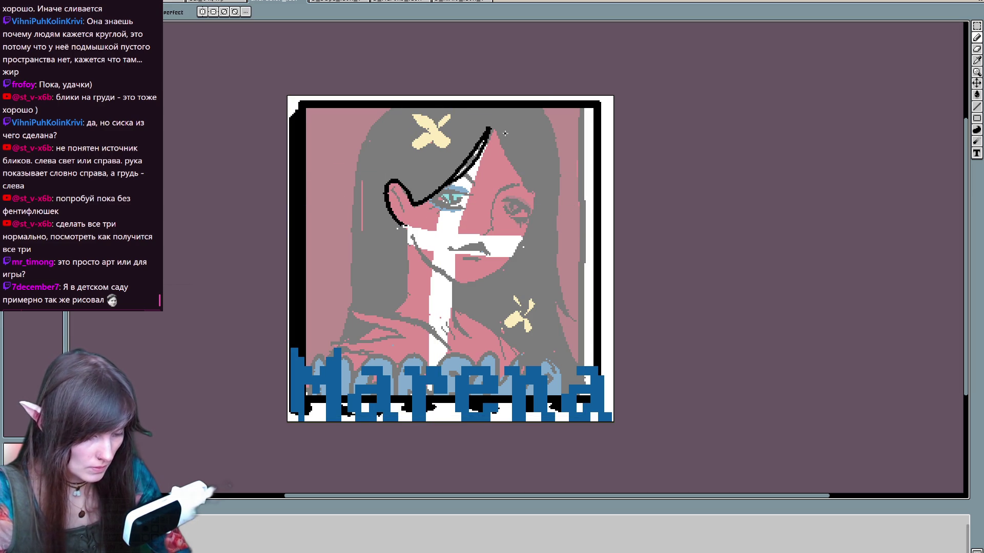
mouse_move(492, 126)
mouse_down()
mouse_move(547, 201)
mouse_move(521, 253)
mouse_up()
drag(412, 234, 464, 284)
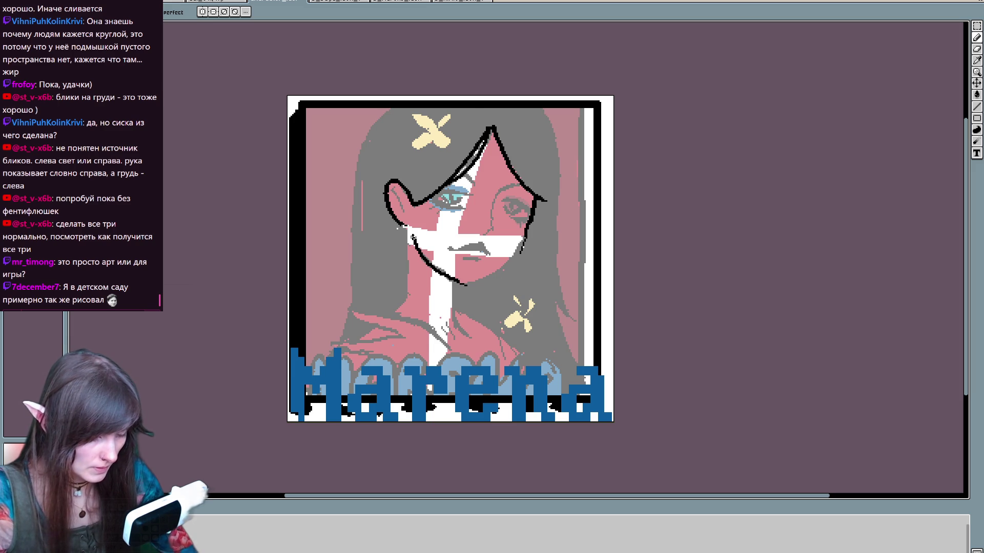
mouse_move(410, 233)
mouse_down()
mouse_move(463, 284)
mouse_move(525, 237)
mouse_up()
key(ctrl+z)
drag(456, 284, 526, 239)
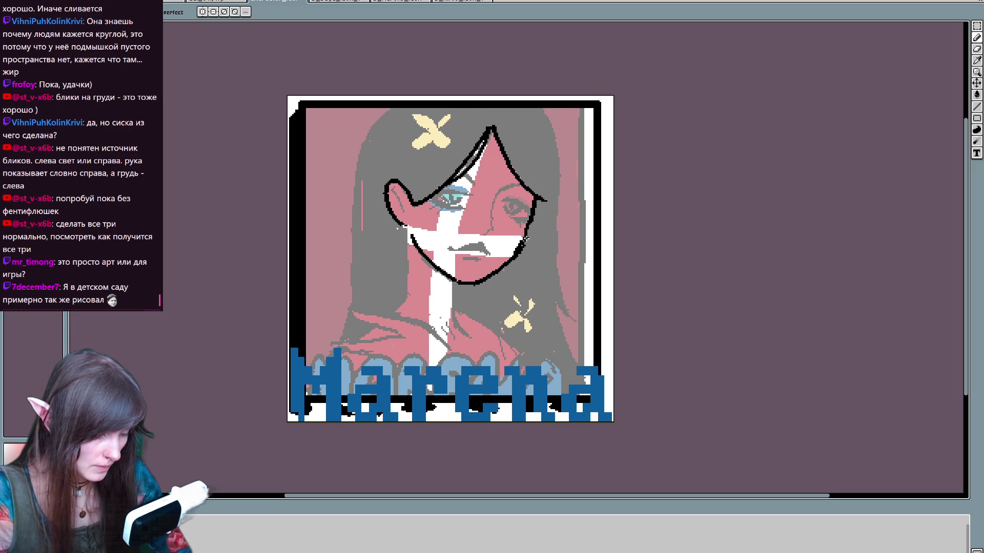
Step: Draw black outlines along the left side of the neck and the left shoulder
mouse_move(406, 226)
mouse_down()
mouse_move(404, 307)
mouse_move(389, 312)
mouse_move(402, 334)
mouse_up()
mouse_move(354, 308)
mouse_down()
mouse_move(415, 320)
mouse_move(451, 348)
mouse_move(427, 285)
mouse_move(417, 299)
mouse_move(422, 323)
mouse_move(338, 342)
mouse_up()
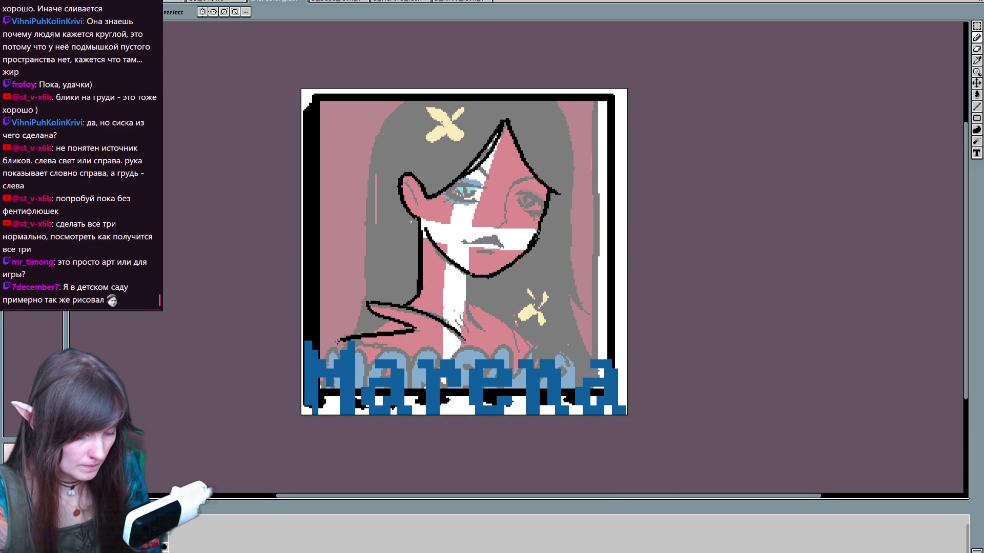
key(ctrl+z)
mouse_move(416, 326)
mouse_down()
mouse_move(368, 347)
mouse_move(408, 352)
mouse_up()
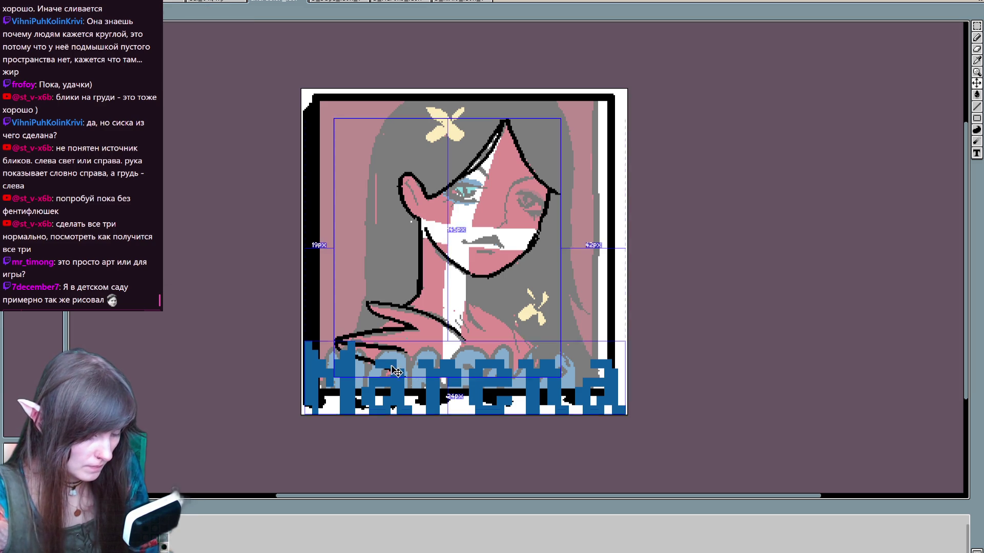
drag(394, 365, 417, 380)
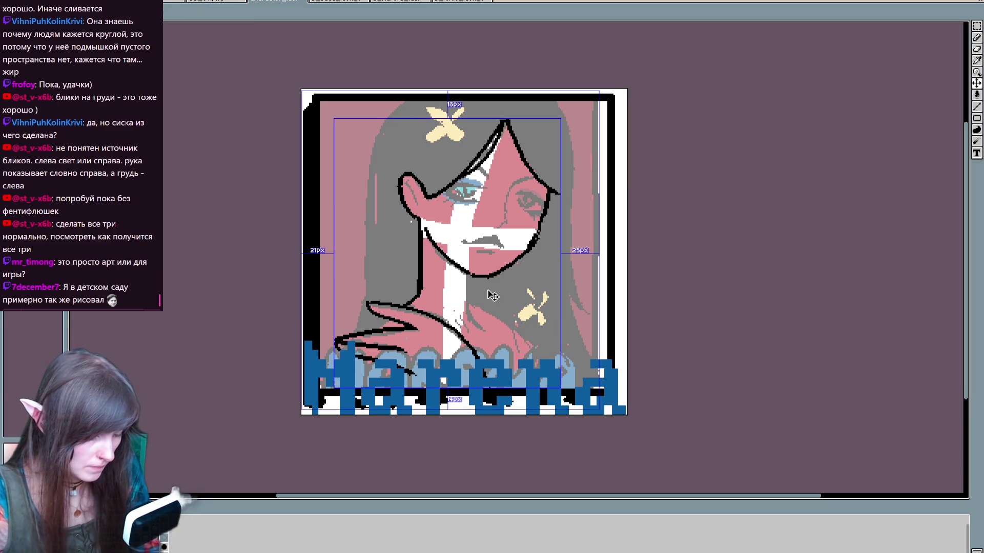
drag(463, 339, 479, 359)
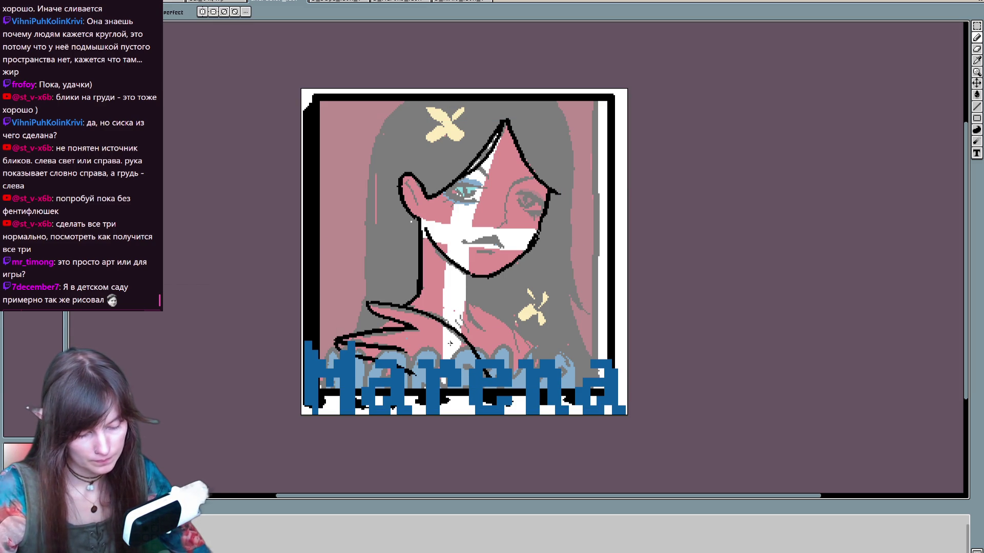
mouse_move(395, 367)
mouse_down()
mouse_move(355, 377)
mouse_move(417, 390)
mouse_up()
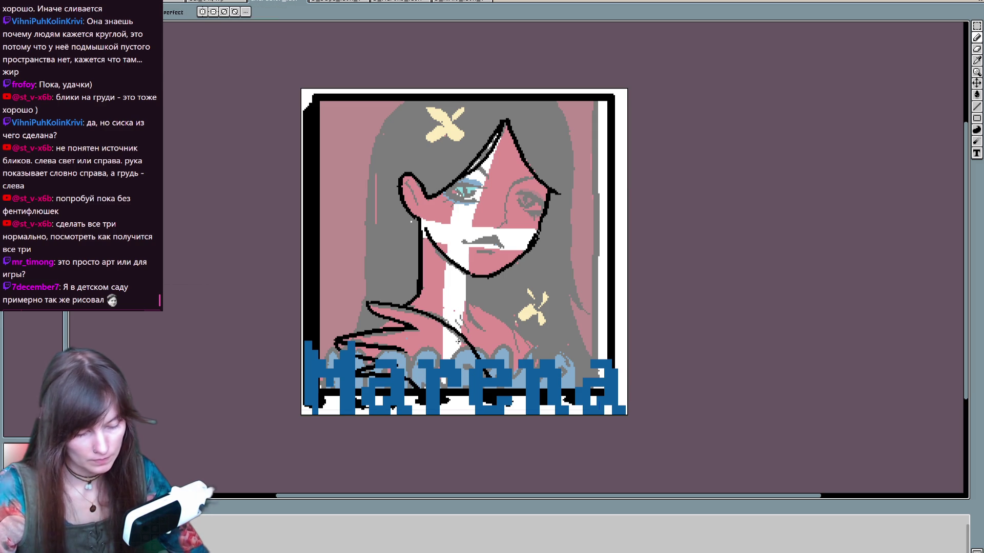
key(ctrl)
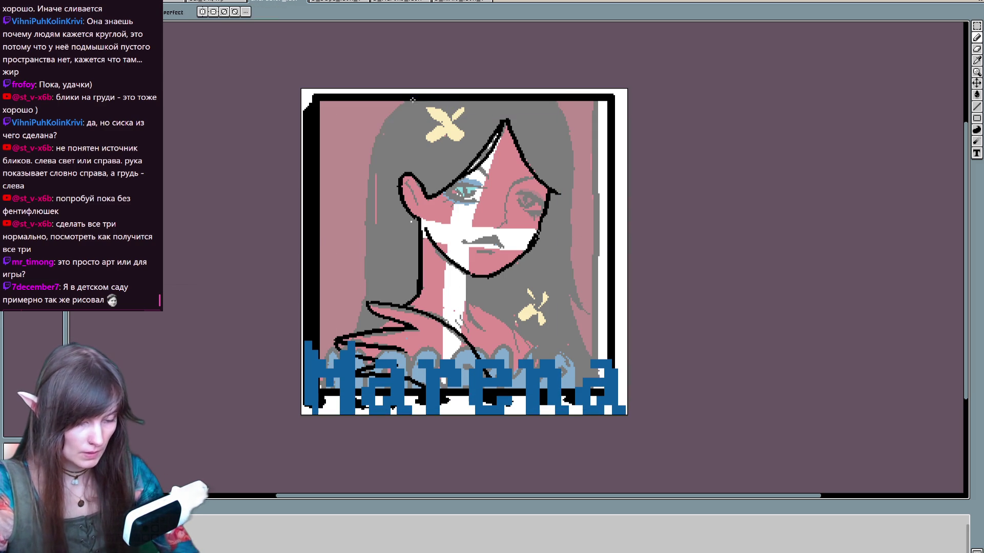
Step: Outline the left and right edges of the hair in black
mouse_move(405, 101)
mouse_down()
mouse_move(391, 117)
mouse_move(355, 334)
mouse_up()
drag(546, 99, 588, 301)
key(ctrl+z)
mouse_move(547, 97)
mouse_down()
mouse_move(569, 239)
mouse_move(595, 321)
mouse_up()
mouse_move(555, 256)
mouse_down()
mouse_move(592, 319)
mouse_move(601, 377)
mouse_up()
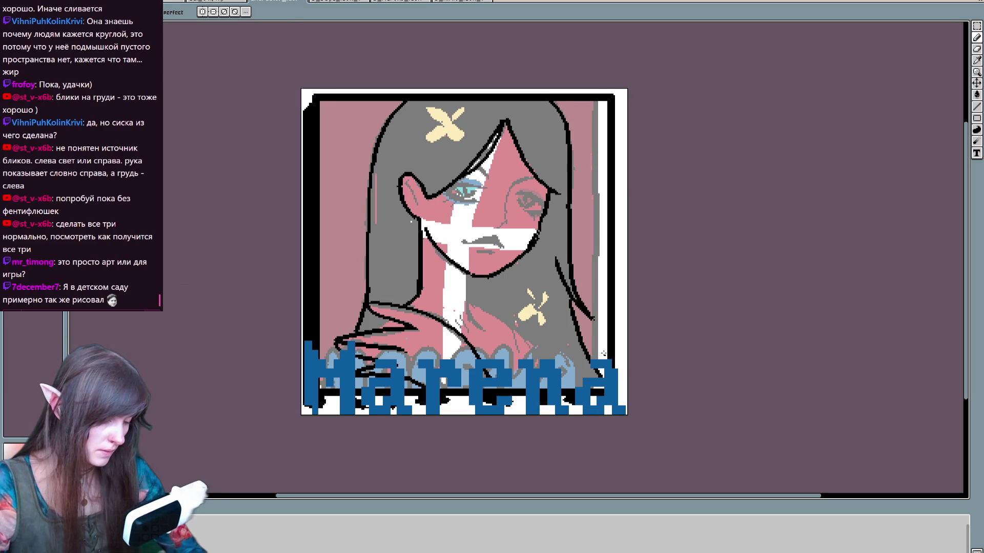
Step: Outline the neck below the chin and the collar line toward the right shoulder
key(e)
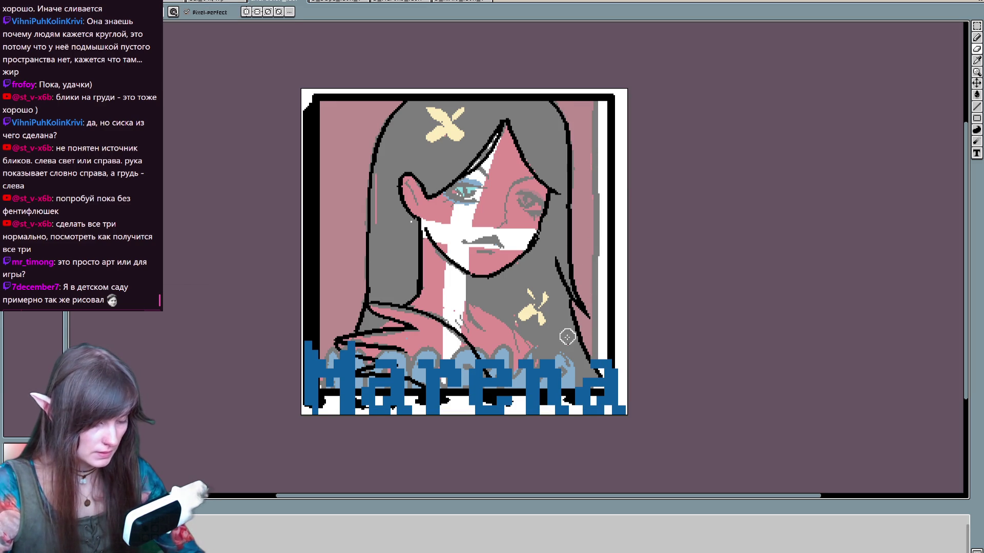
key(e)
drag(468, 272, 479, 335)
mouse_move(467, 274)
mouse_down()
mouse_move(482, 332)
mouse_move(509, 324)
mouse_up()
mouse_move(556, 358)
mouse_down()
mouse_move(507, 321)
mouse_move(551, 359)
mouse_up()
drag(470, 302, 547, 359)
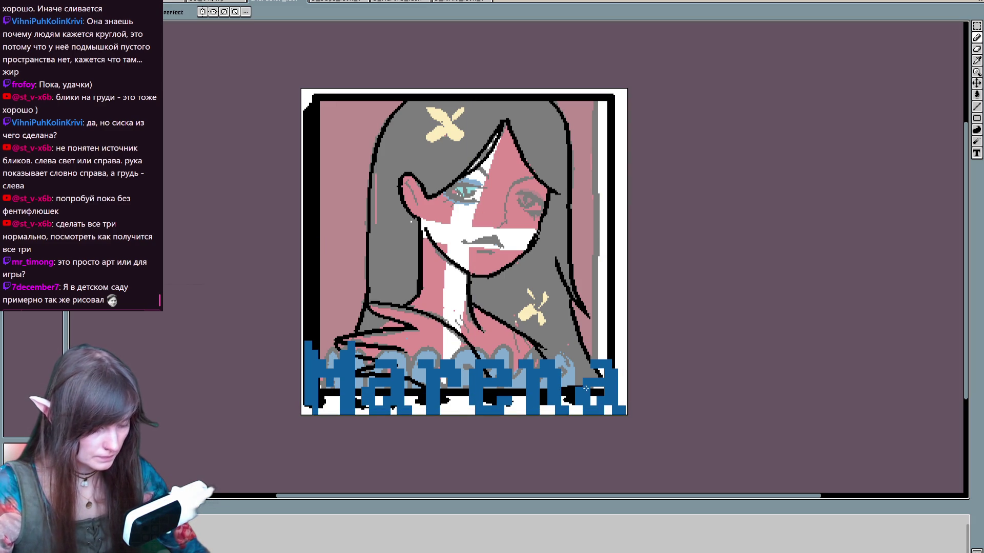
Step: Outline the top edge of the hair and both yellow X clips
drag(409, 101, 545, 99)
mouse_move(449, 121)
mouse_down()
mouse_move(430, 123)
mouse_move(446, 144)
mouse_move(464, 123)
mouse_move(450, 110)
mouse_up()
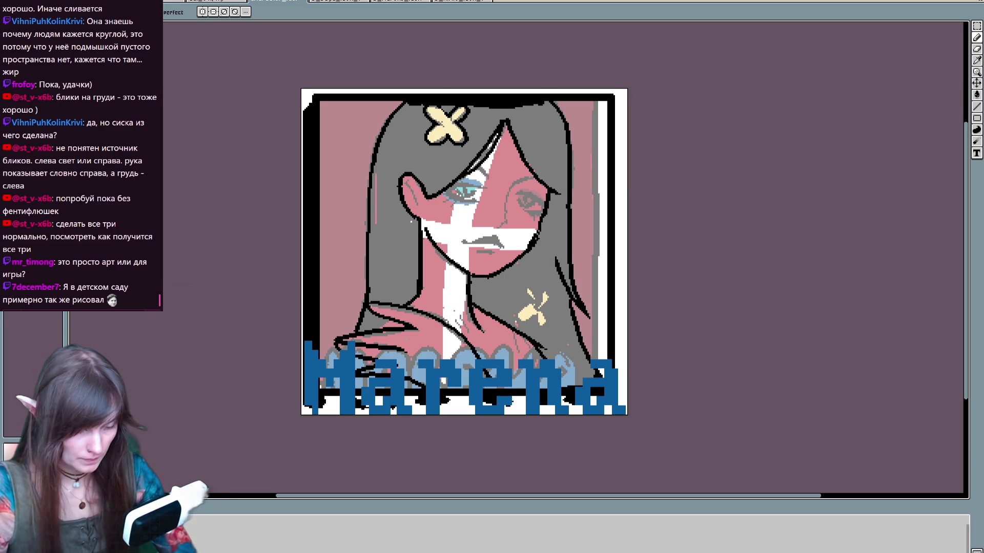
mouse_move(534, 296)
mouse_down()
mouse_move(518, 301)
mouse_move(532, 323)
mouse_move(552, 306)
mouse_move(533, 291)
mouse_up()
Step: Fill the grey hair black and darken the grey patches near the shoulder
key(g)
click(555, 241)
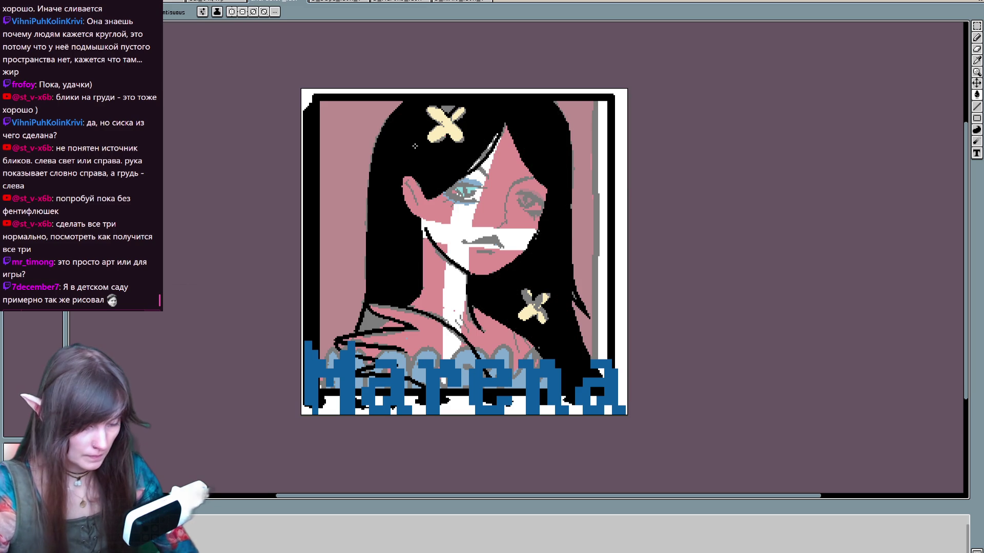
key(b)
drag(391, 318, 382, 328)
drag(338, 351, 337, 390)
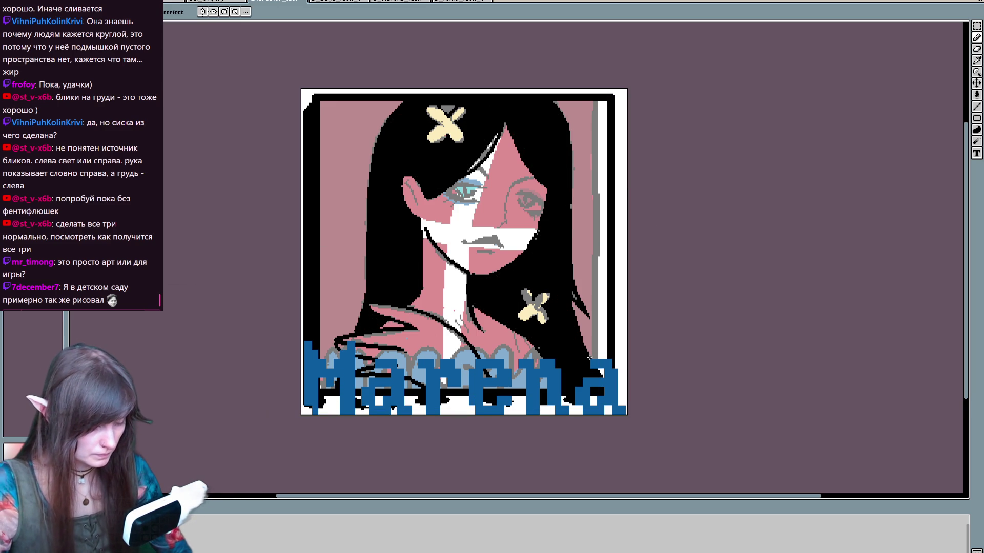
Step: Paint a red stroke down the artwork's left edge and hide the colour layer
mouse_move(232, 319)
mouse_down()
mouse_move(221, 385)
mouse_move(232, 346)
mouse_up()
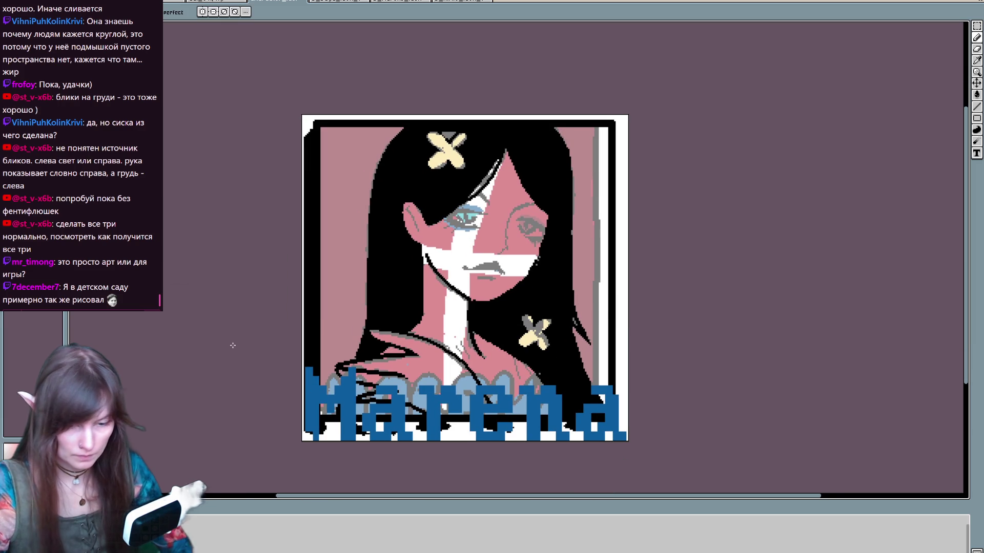
mouse_move(402, 125)
mouse_down()
mouse_move(320, 128)
mouse_move(318, 418)
mouse_up()
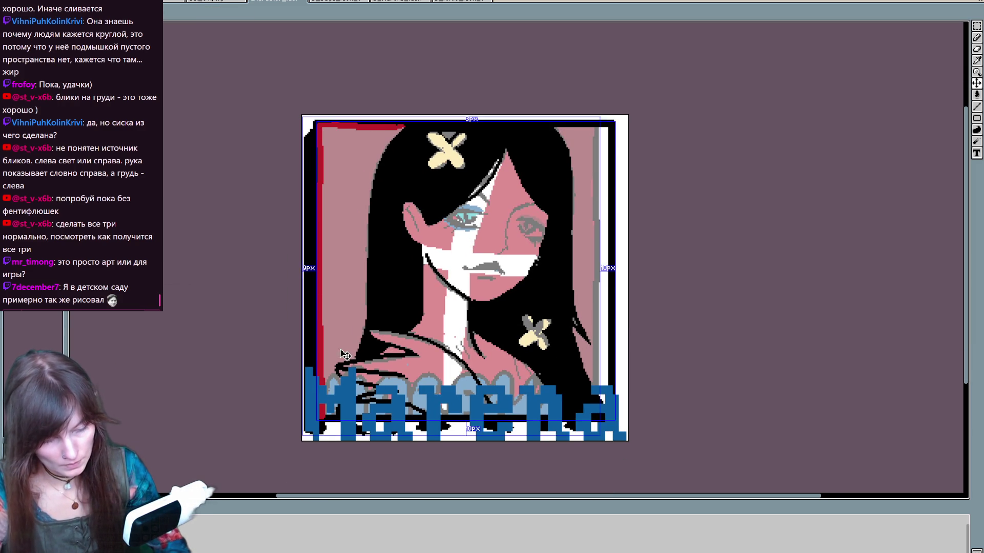
key(ctrl+z)
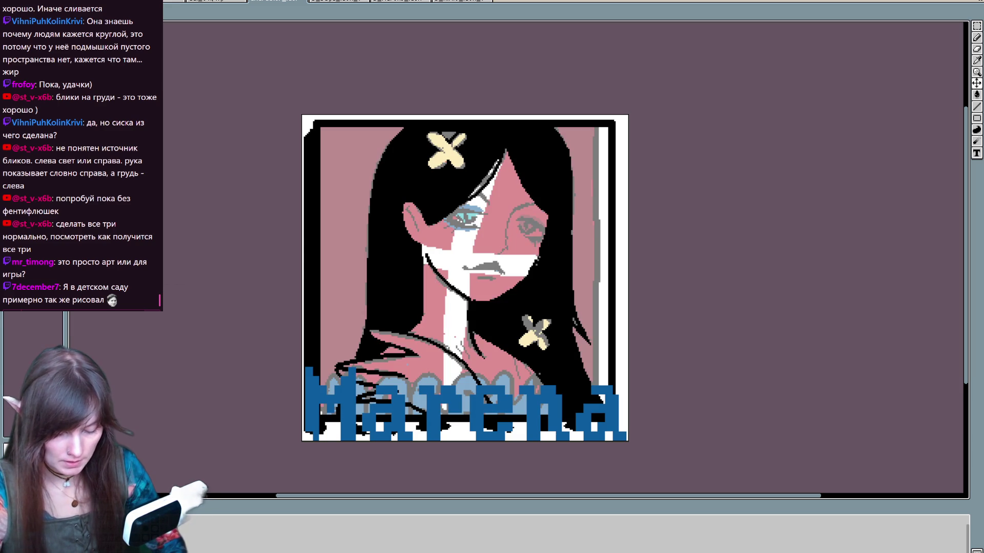
key(v)
mouse_move(321, 126)
mouse_down()
mouse_move(323, 395)
mouse_move(374, 414)
mouse_move(591, 408)
mouse_move(604, 129)
mouse_move(324, 131)
mouse_move(326, 374)
mouse_up()
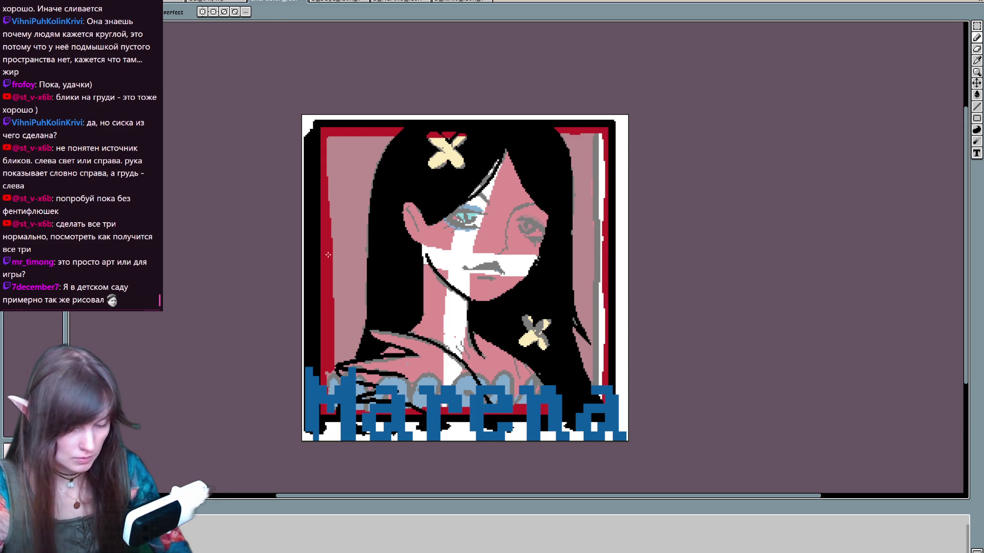
key(h)
mouse_move(626, 294)
mouse_down()
mouse_move(600, 308)
mouse_move(617, 288)
mouse_up()
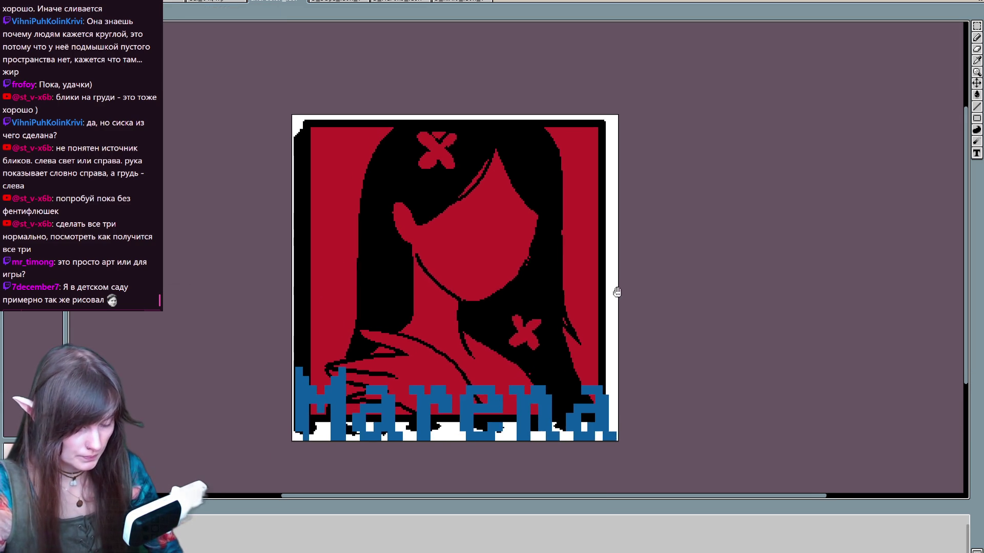
Step: With the colour layer shown, draw mouth, under-eye, eyelid and lash lines and darken the pupil
key(h)
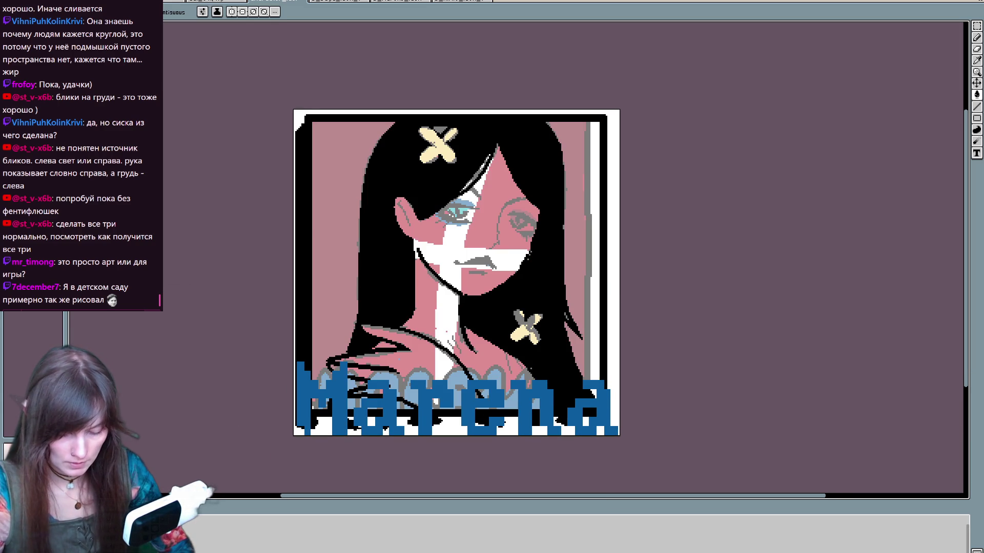
key(b)
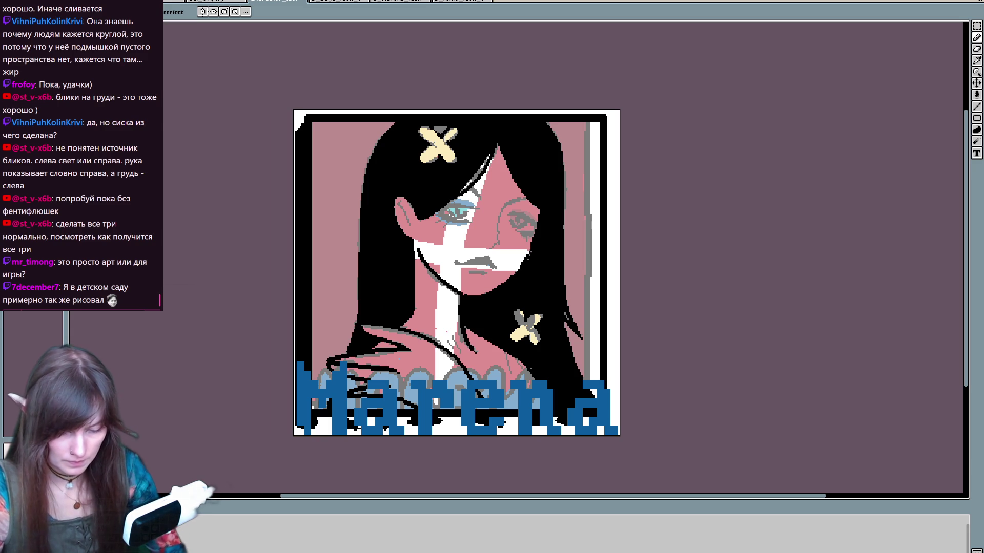
mouse_move(457, 264)
mouse_down()
mouse_move(477, 259)
mouse_move(485, 274)
mouse_move(501, 213)
mouse_move(528, 198)
mouse_move(472, 198)
mouse_up()
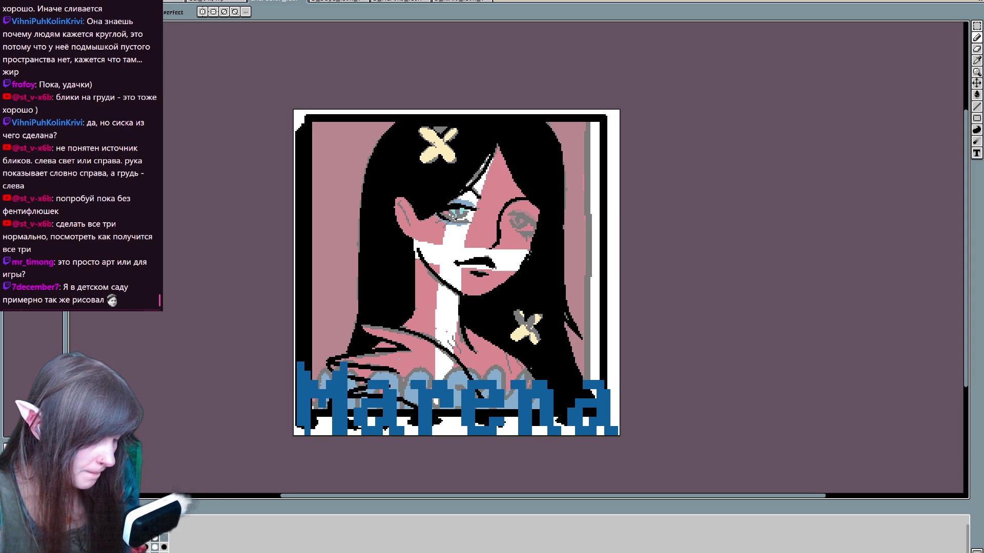
drag(452, 221, 471, 221)
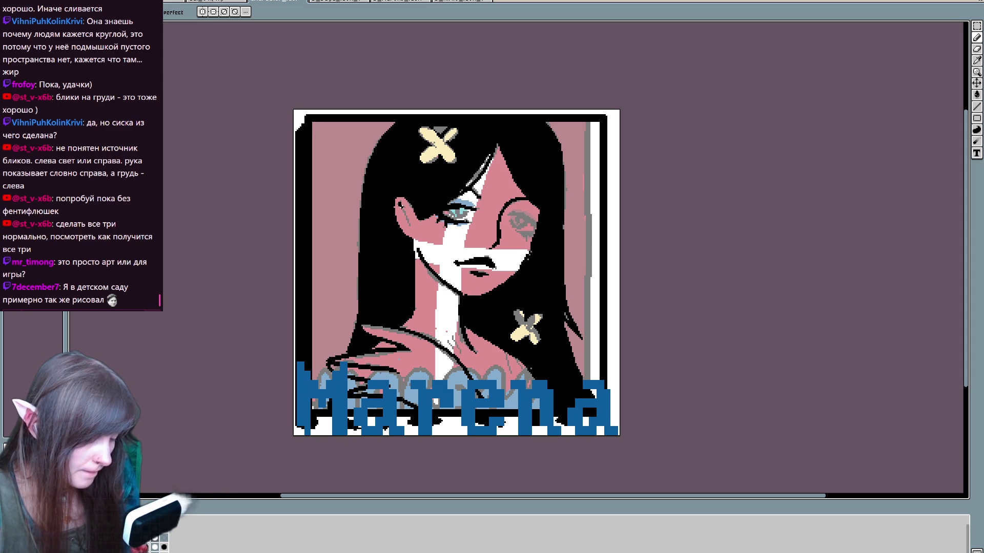
mouse_move(521, 215)
mouse_down()
mouse_move(538, 224)
mouse_move(529, 236)
mouse_move(538, 236)
mouse_up()
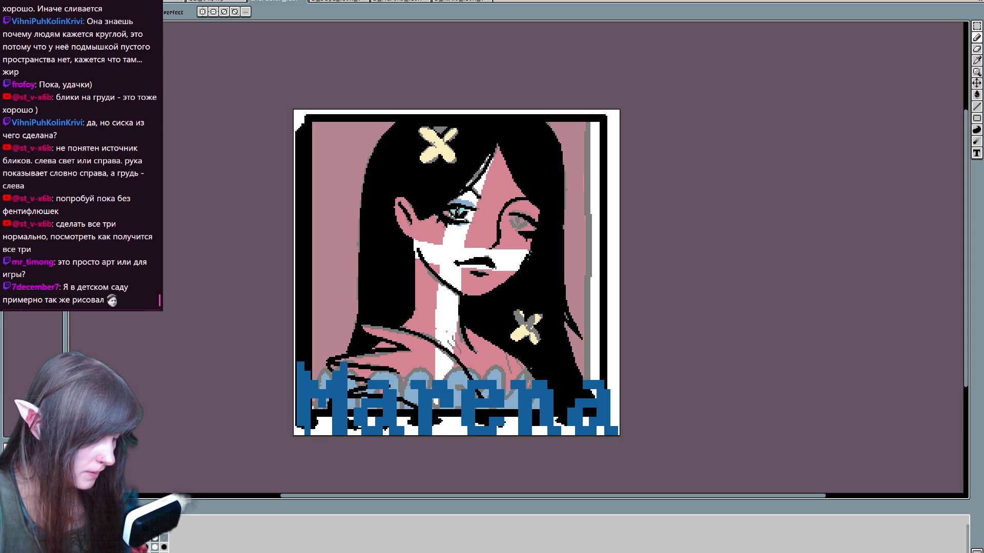
click(519, 222)
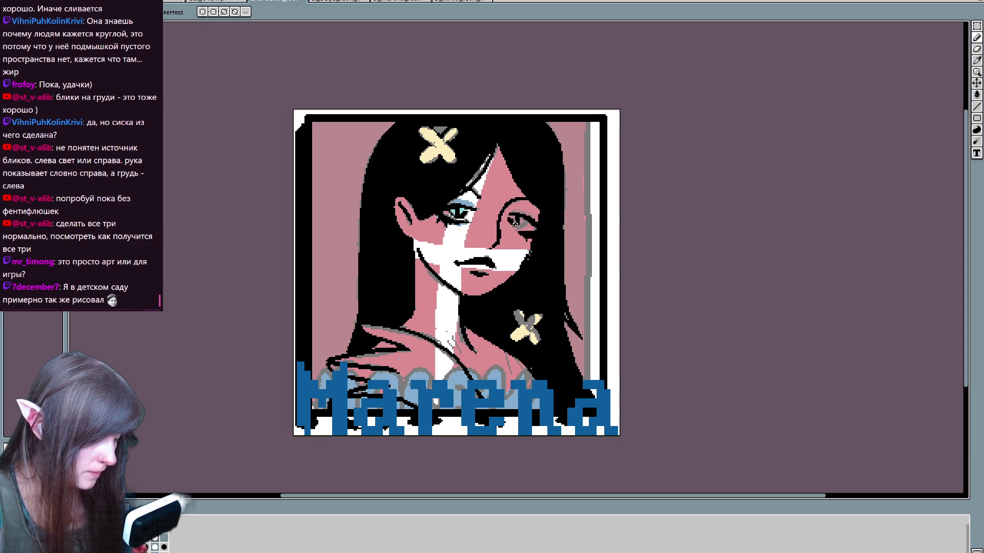
Step: Select and deselect the whole canvas, then go back to the red-and-black version
key(v)
key(b)
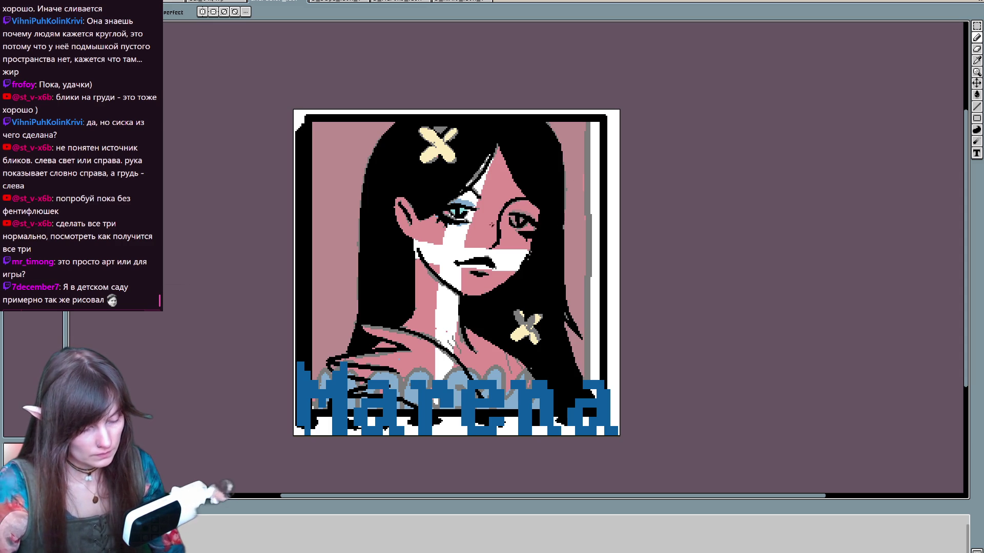
key(ctrl+a)
key(ctrl+d)
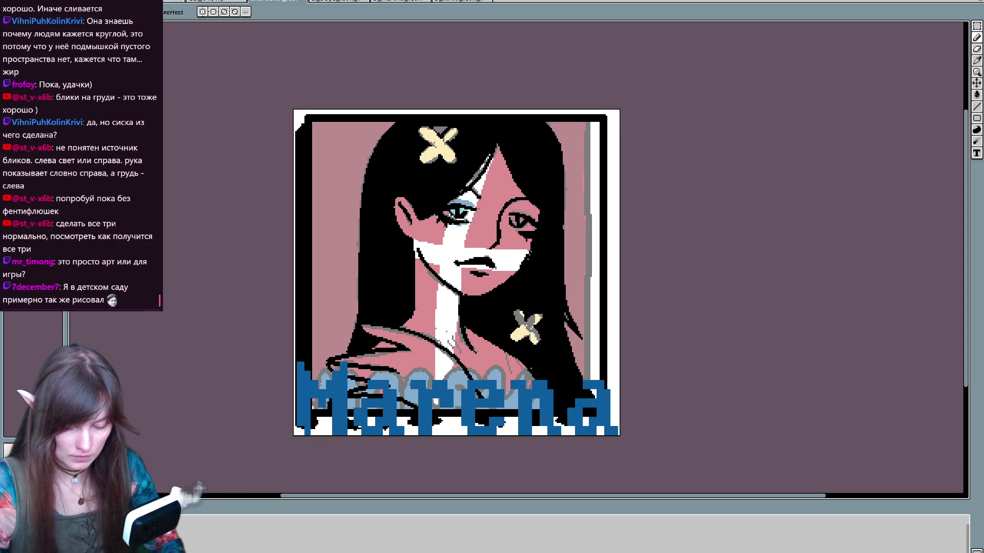
key(ctrl+z)
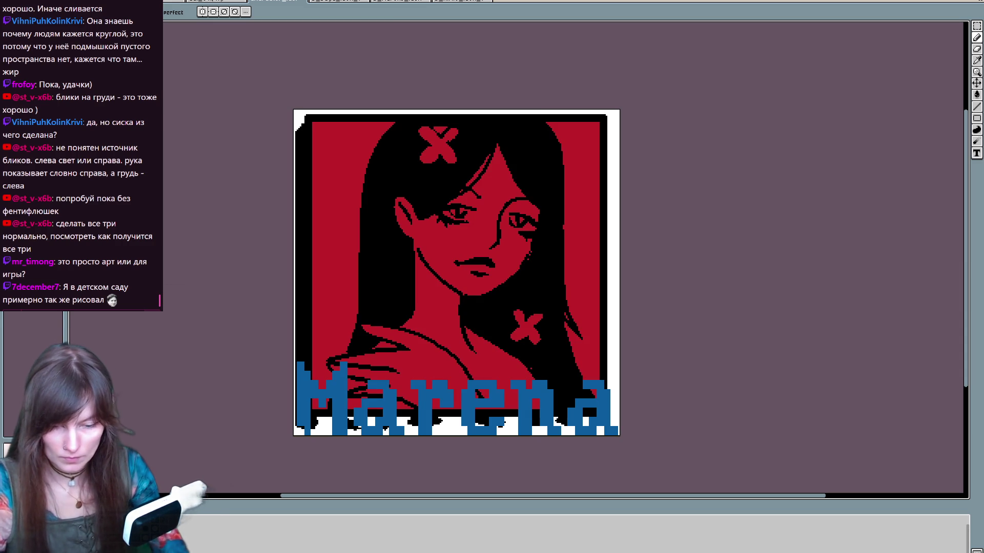
Step: Paint a thin white highlight stroke from the eye down to the title
drag(438, 163, 444, 381)
key(ctrl+z)
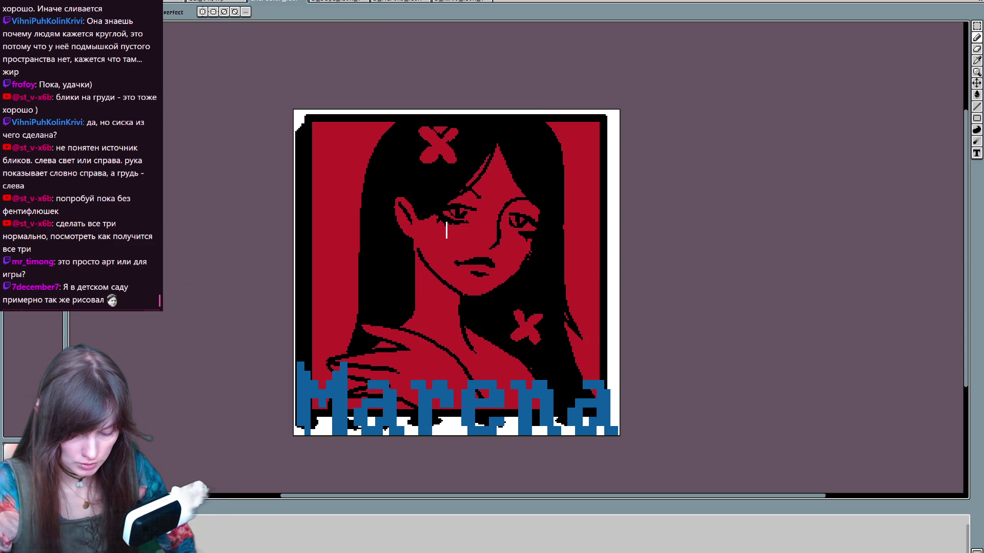
drag(440, 214, 441, 348)
key(ctrl+z)
drag(445, 213, 444, 381)
key(ctrl+z)
drag(440, 214, 456, 412)
key(ctrl+z)
mouse_move(433, 210)
mouse_down()
mouse_move(451, 356)
mouse_move(440, 381)
mouse_up()
Step: Widen the white highlight along the neck, cheek and eye, and add a white band across the lower face
mouse_move(447, 389)
mouse_down()
mouse_move(455, 291)
mouse_move(459, 355)
mouse_move(442, 358)
mouse_move(453, 389)
mouse_up()
drag(460, 293, 440, 206)
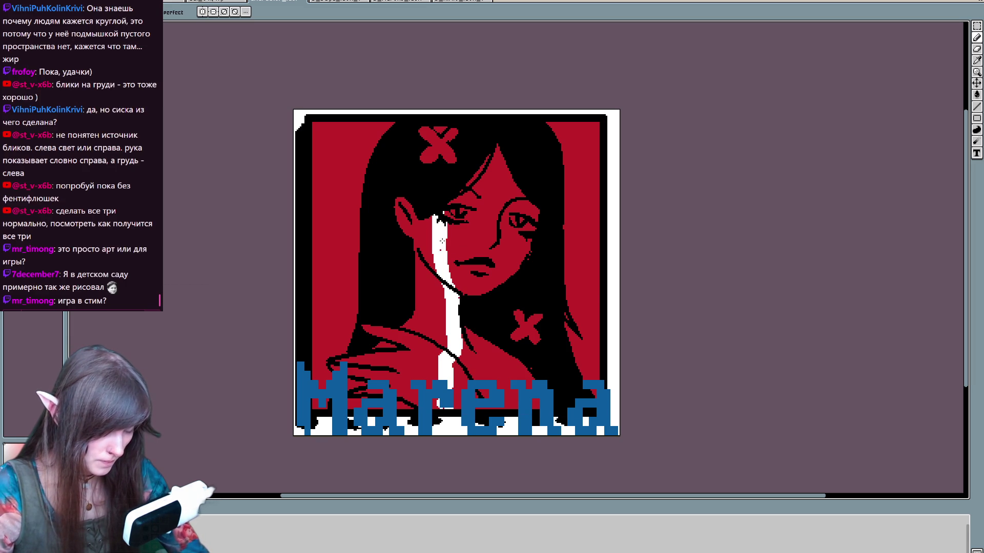
drag(437, 245, 437, 265)
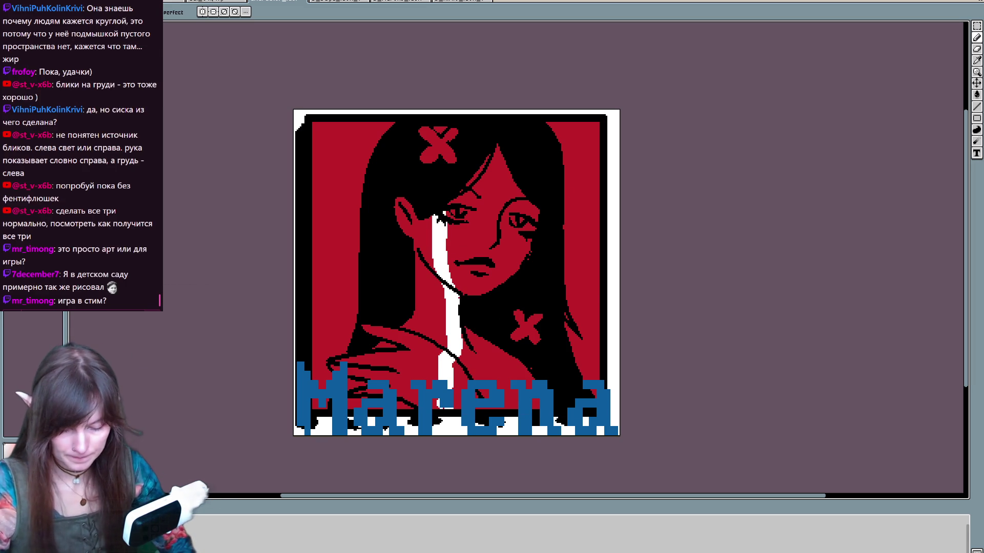
key(ctrl+Tab)
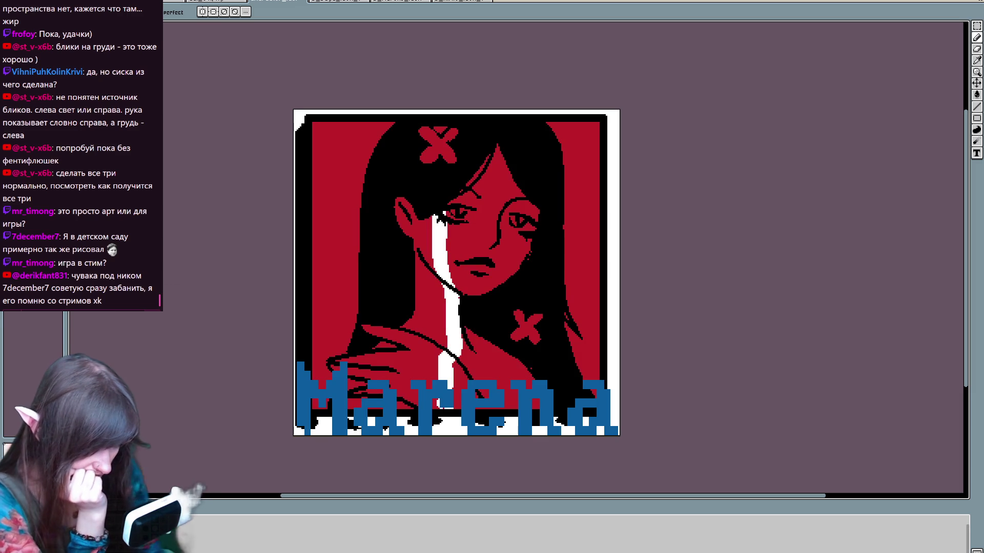
drag(414, 239, 529, 255)
mouse_move(413, 247)
mouse_down()
mouse_move(520, 267)
mouse_move(425, 254)
mouse_move(526, 262)
mouse_move(531, 248)
mouse_up()
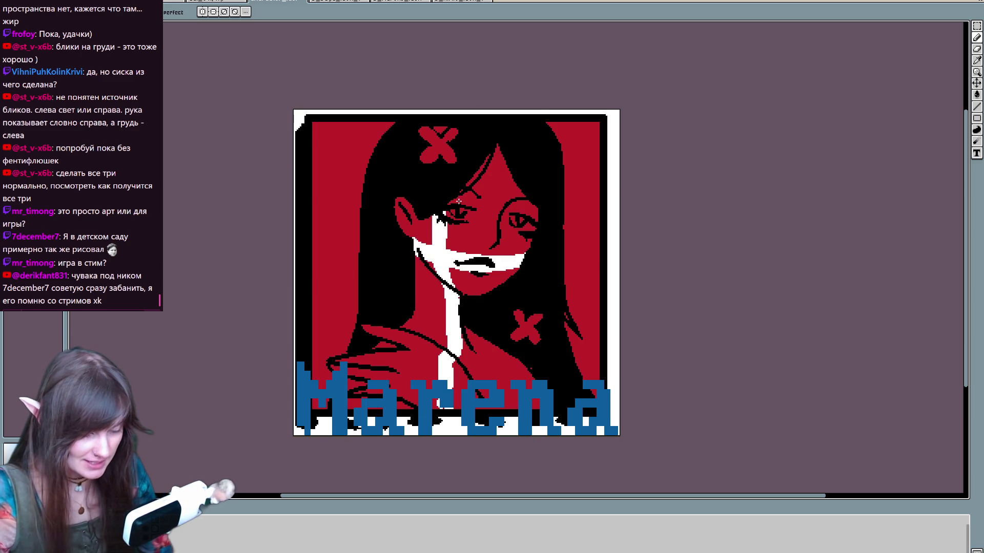
Step: Paint a blue line on the left upper eyelid and colour the lips blue
drag(449, 204, 469, 204)
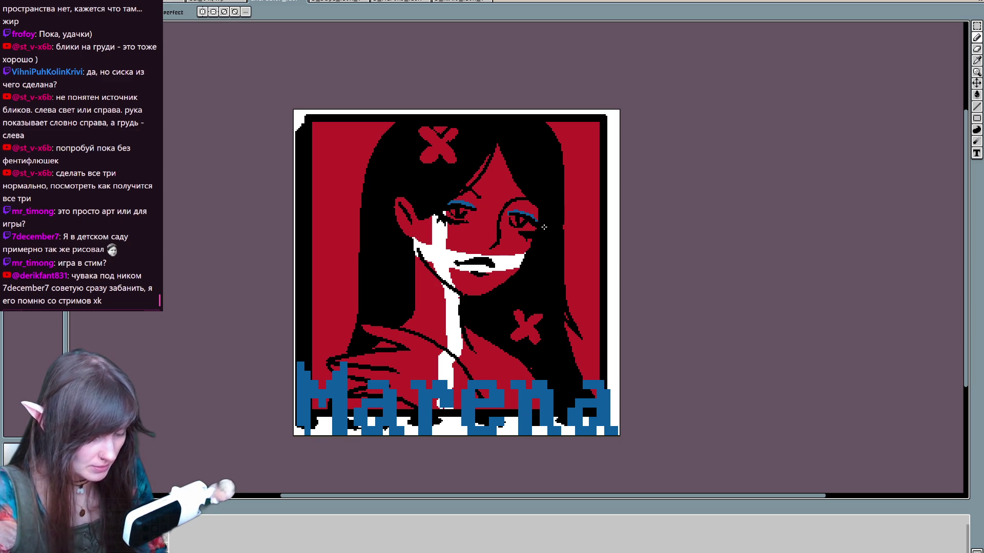
key(v)
key(b)
drag(469, 268, 490, 263)
alt+click(485, 267)
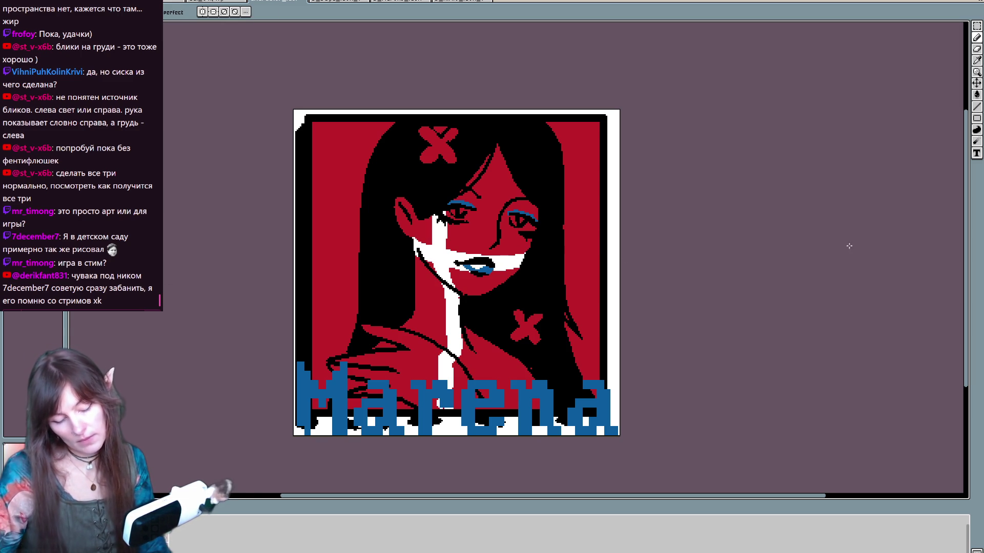
Step: Paint the right iris teal and shade the hair strands and jawline dark red
key(ctrl+Tab)
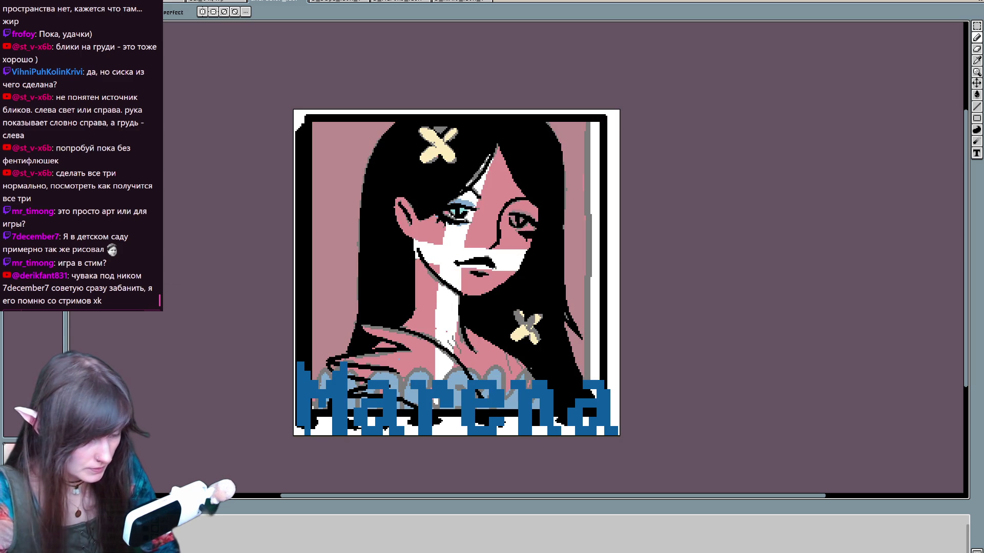
key(ctrl+Tab)
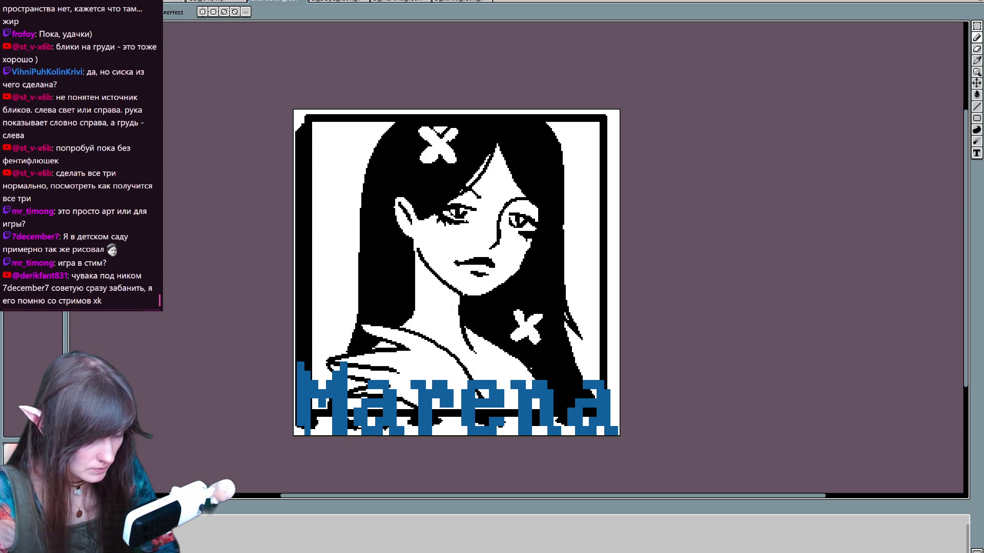
key(ctrl+Tab)
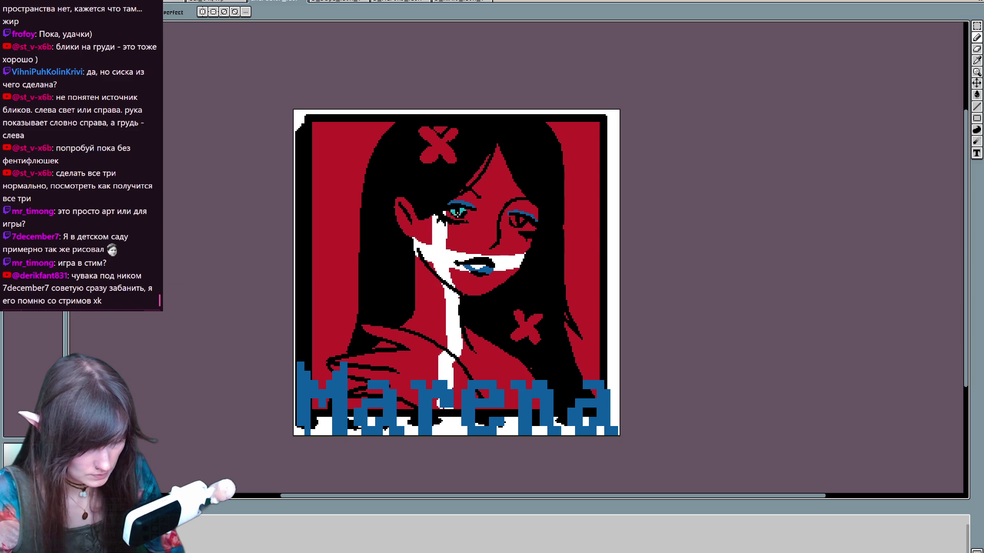
drag(521, 218, 520, 221)
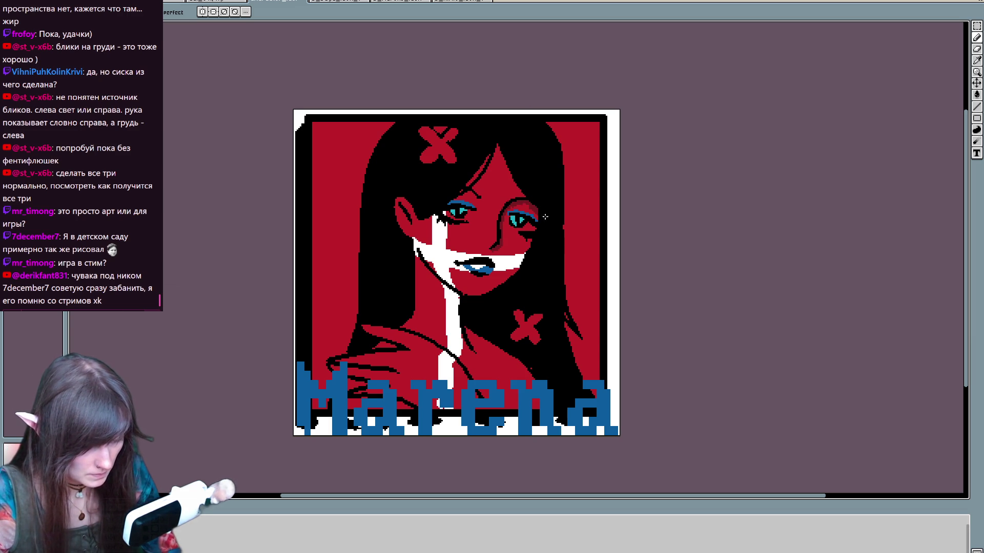
drag(500, 148, 516, 191)
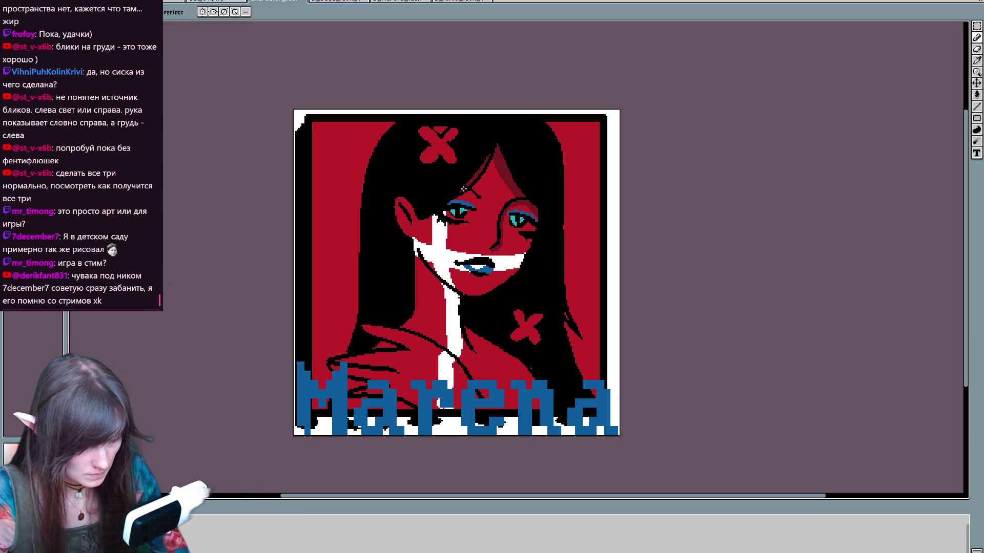
drag(467, 196, 492, 169)
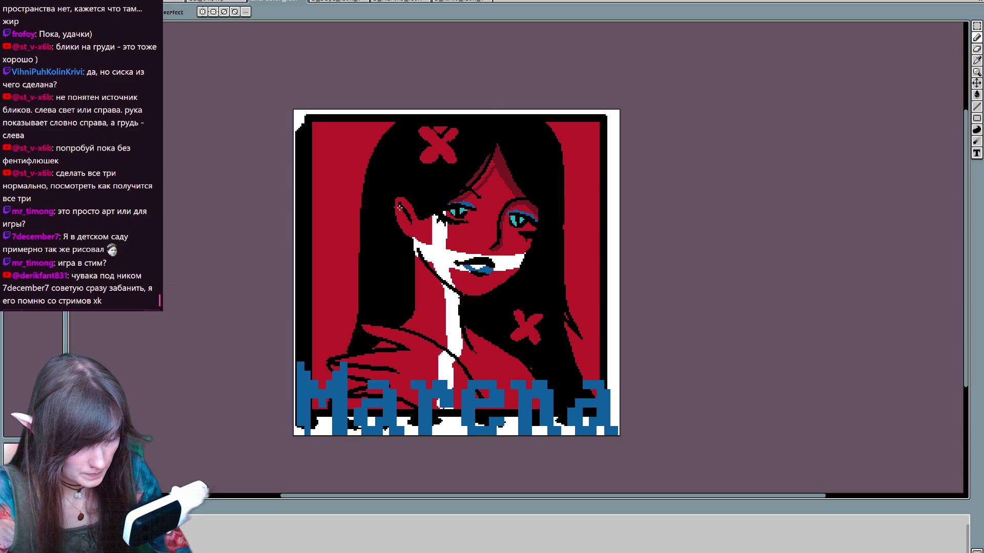
drag(425, 272, 440, 284)
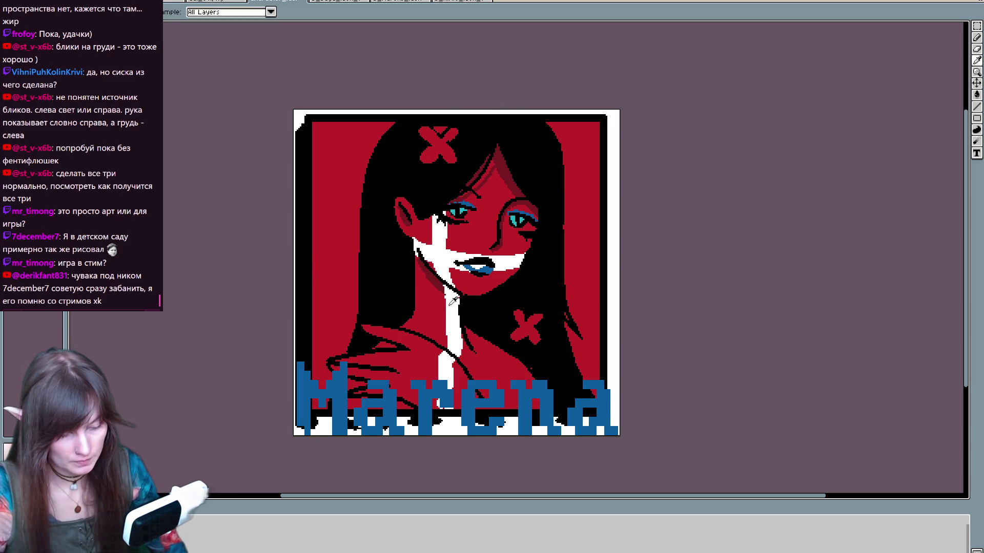
Step: Undo the blue lip colouring and restore the black edge fill around the red background
key(ctrl+z)
key(ctrl+z)
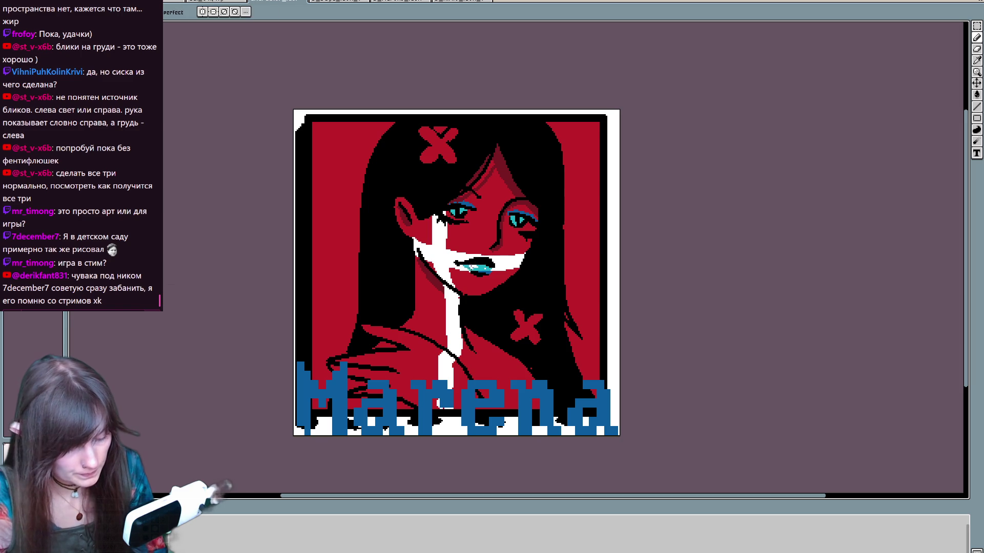
key(alt)
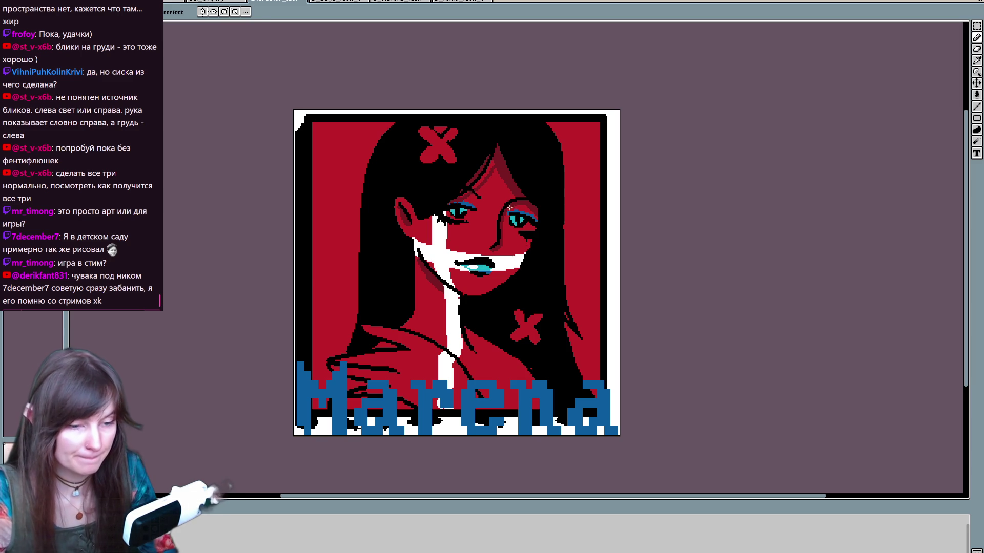
key(i)
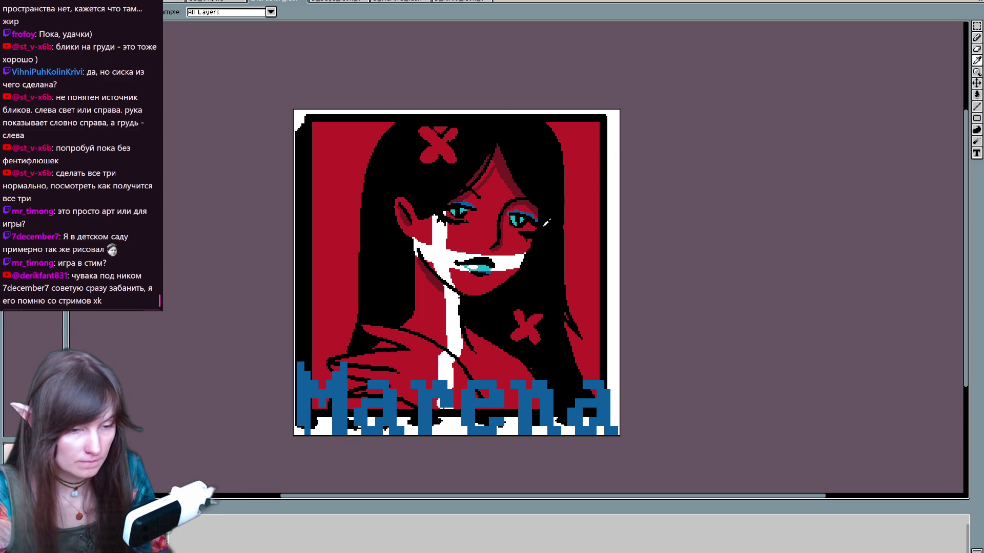
key(b)
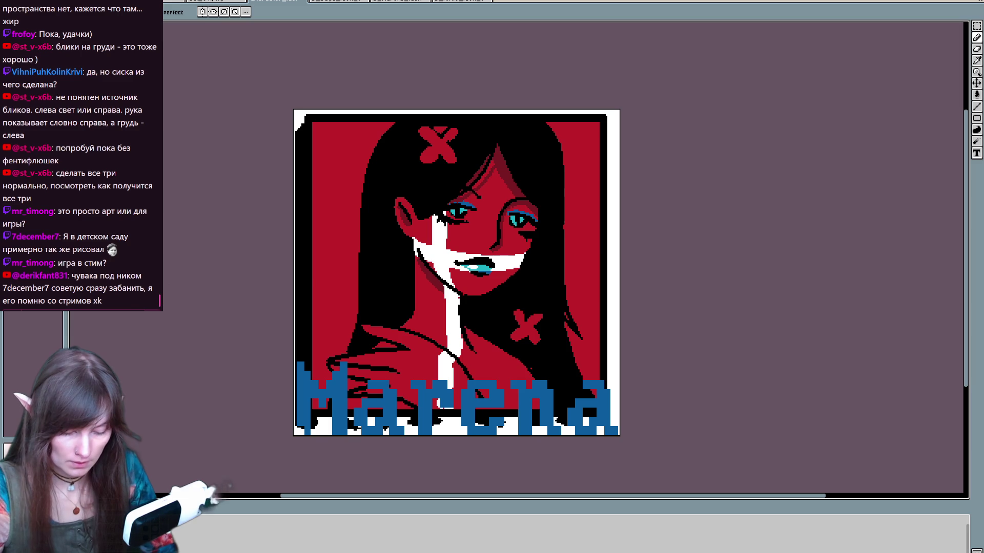
key(ctrl+z)
key(ctrl+z)
key(ctrl+y)
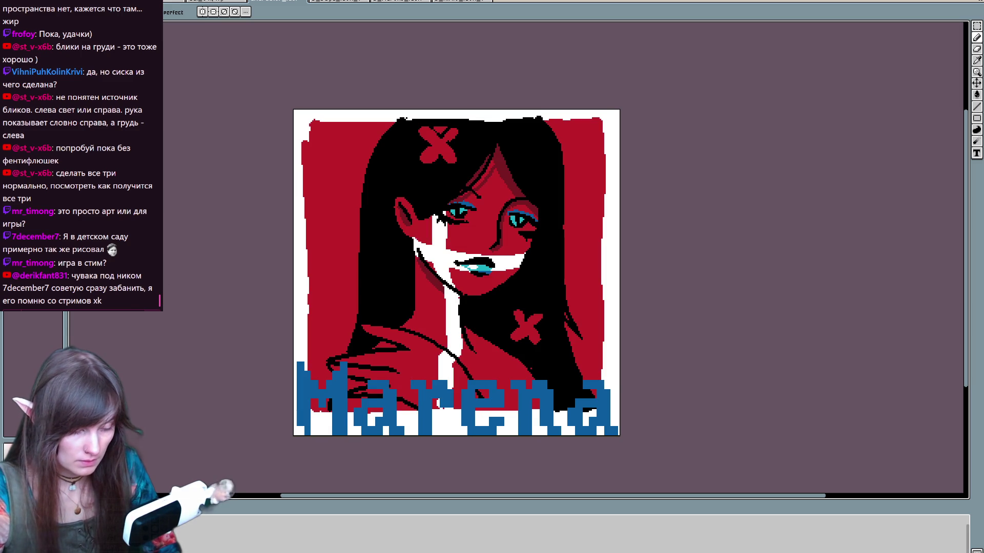
key(ctrl+y)
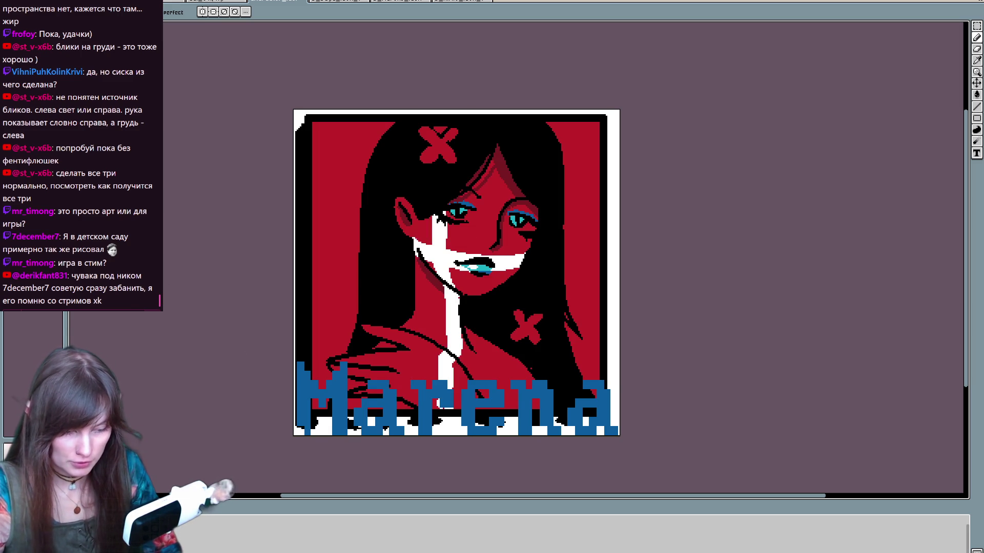
Step: Toggle the black edge fill off and on to compare, ending with it applied
key(ctrl+z)
key(ctrl+y)
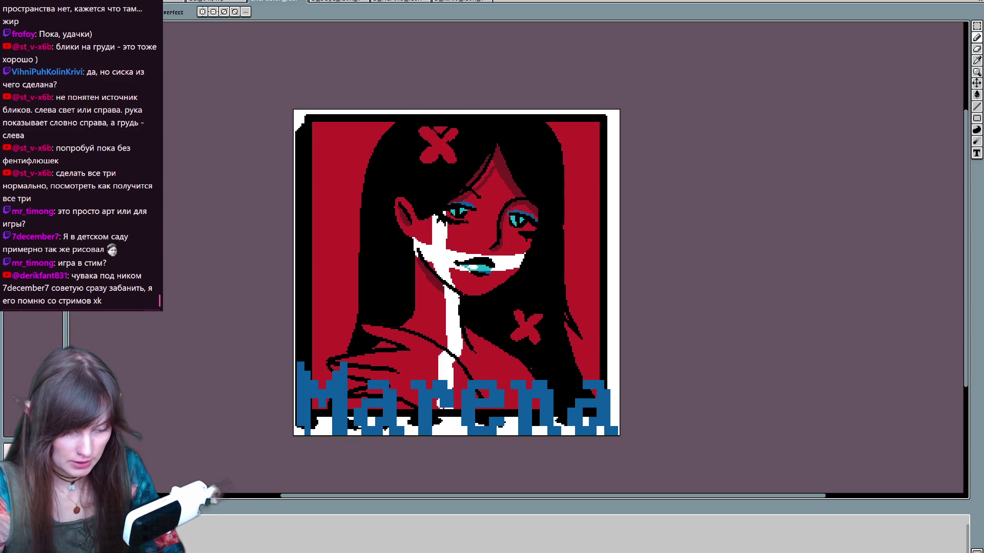
key(ctrl+z)
key(ctrl+y)
key(ctrl+z)
key(ctrl+y)
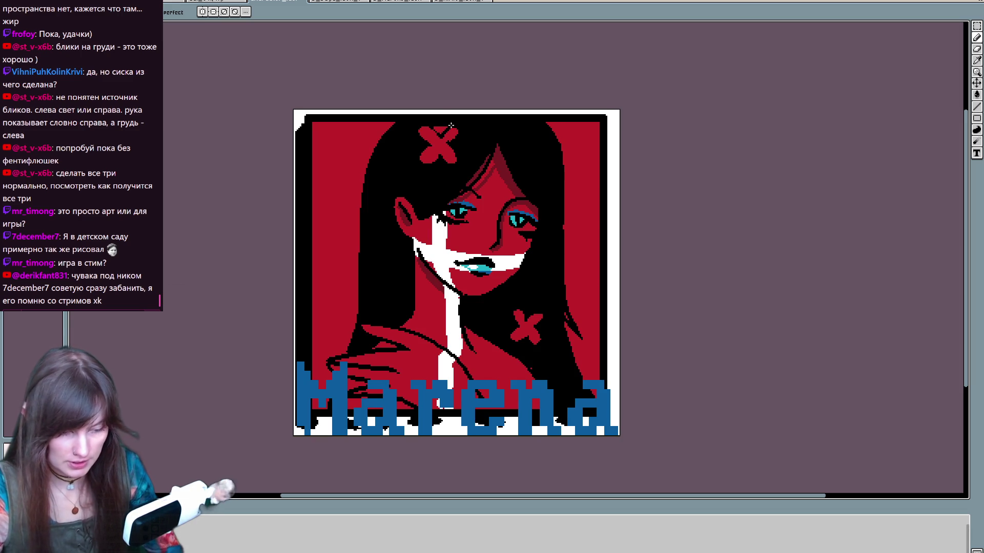
key(ctrl+z)
key(ctrl+y)
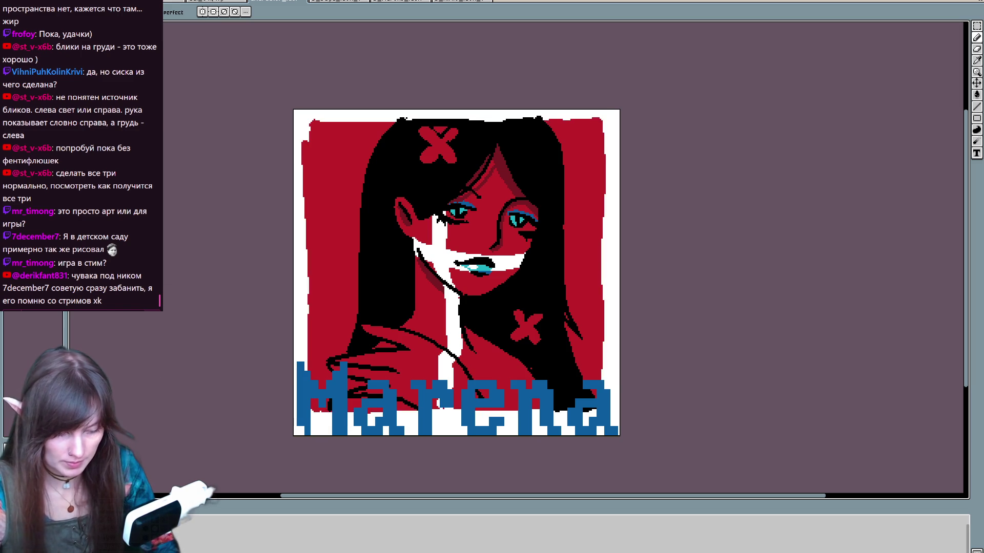
key(ctrl+z)
key(ctrl+y)
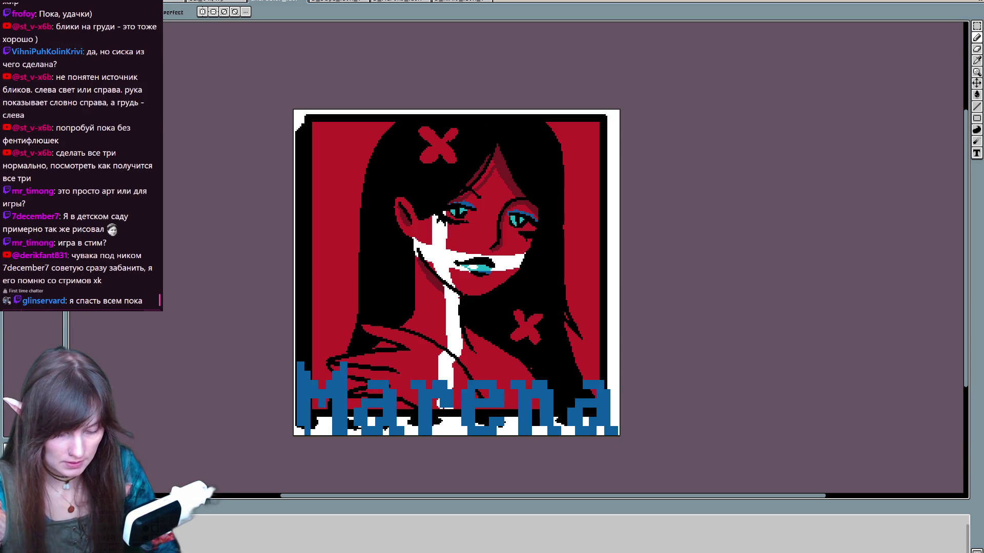
Step: Repaint the hair and chest X marks pale yellow, undoing the trial red strokes with Ctrl+Z
drag(424, 133, 453, 161)
mouse_move(519, 314)
mouse_down()
mouse_move(522, 336)
mouse_move(539, 314)
mouse_up()
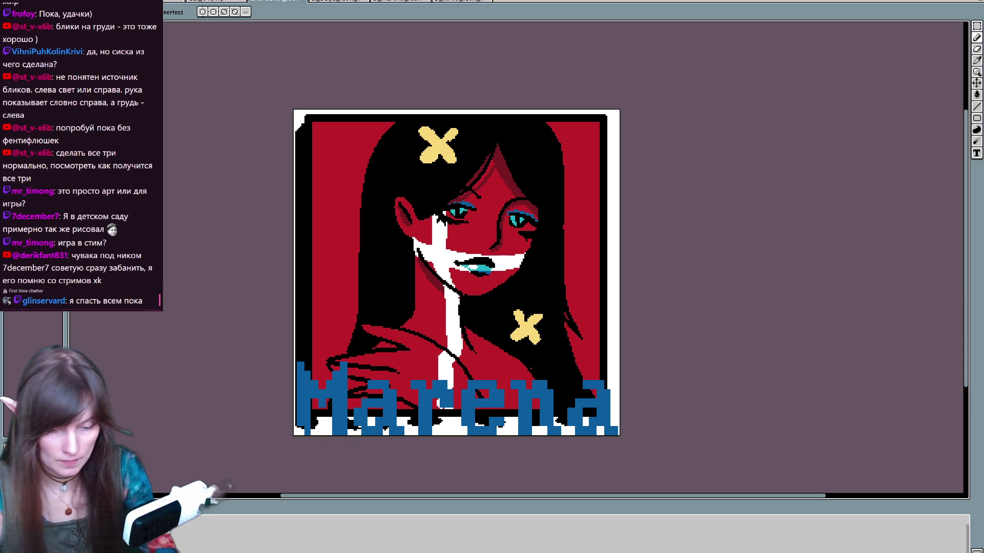
mouse_move(420, 123)
mouse_down()
mouse_move(435, 145)
mouse_move(456, 129)
mouse_up()
drag(416, 165, 452, 159)
key(v)
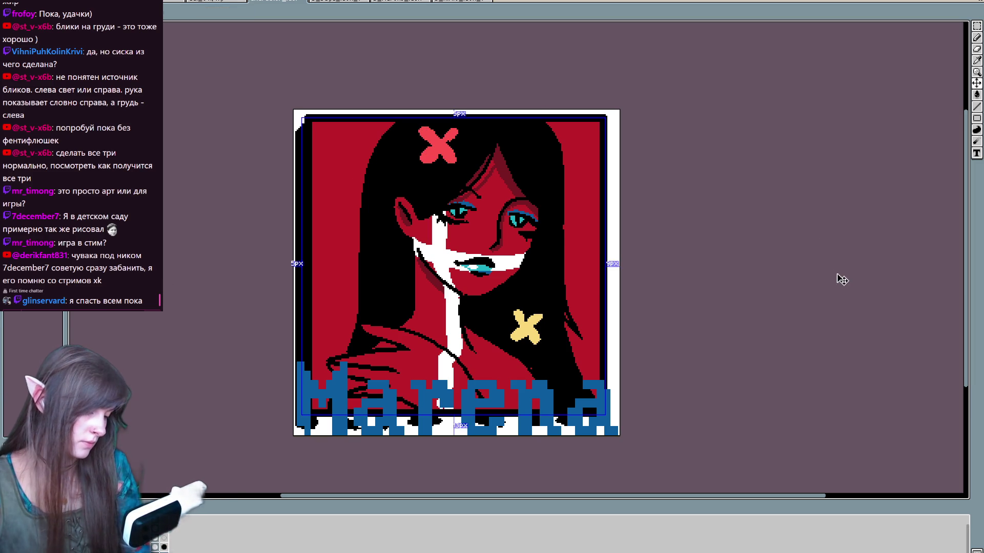
key(b)
key(ctrl+z)
key(ctrl+z)
key(ctrl+z)
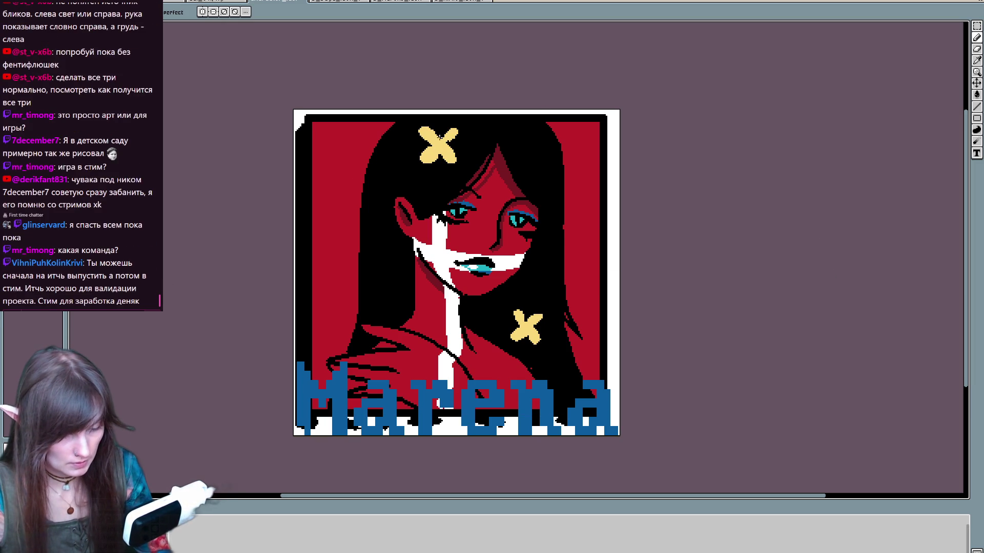
mouse_move(432, 155)
mouse_down()
mouse_move(429, 129)
mouse_move(415, 126)
mouse_move(457, 163)
mouse_up()
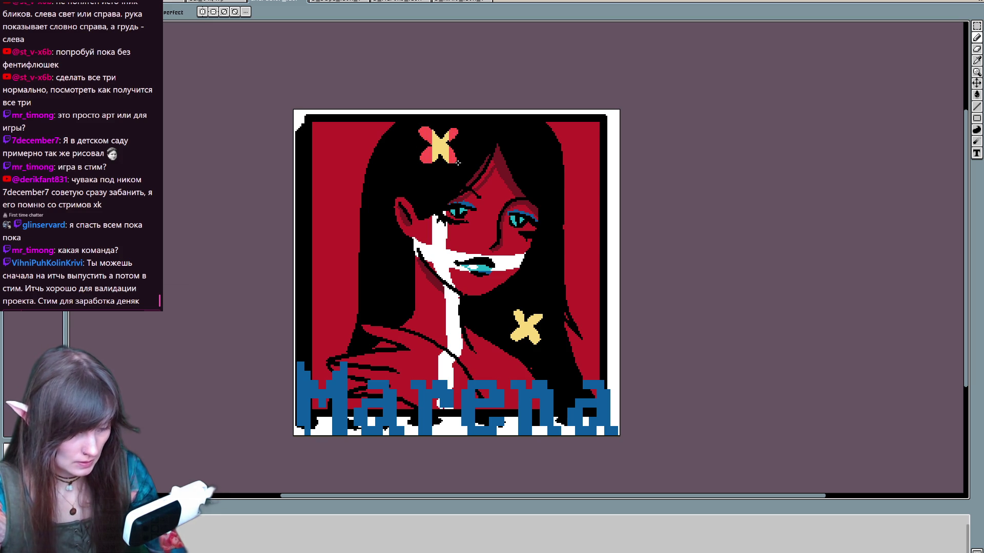
mouse_move(514, 312)
mouse_down()
mouse_move(517, 338)
mouse_move(533, 315)
mouse_move(542, 319)
mouse_up()
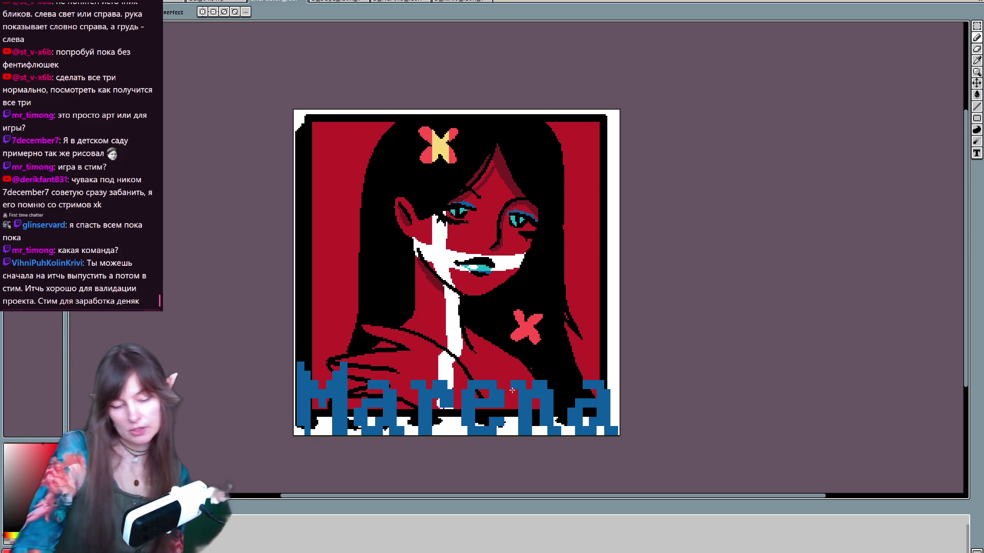
key(ctrl+z)
key(ctrl+z)
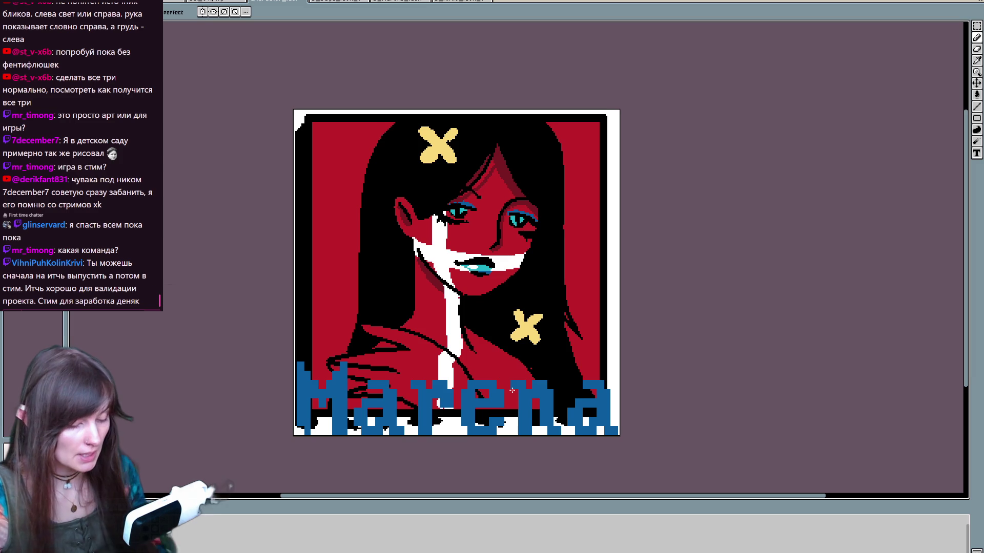
Step: Add pink-red highlight strokes along the shoulder and arm, plus a pink patch beside the chest stripe
drag(512, 391, 508, 366)
drag(354, 332, 406, 328)
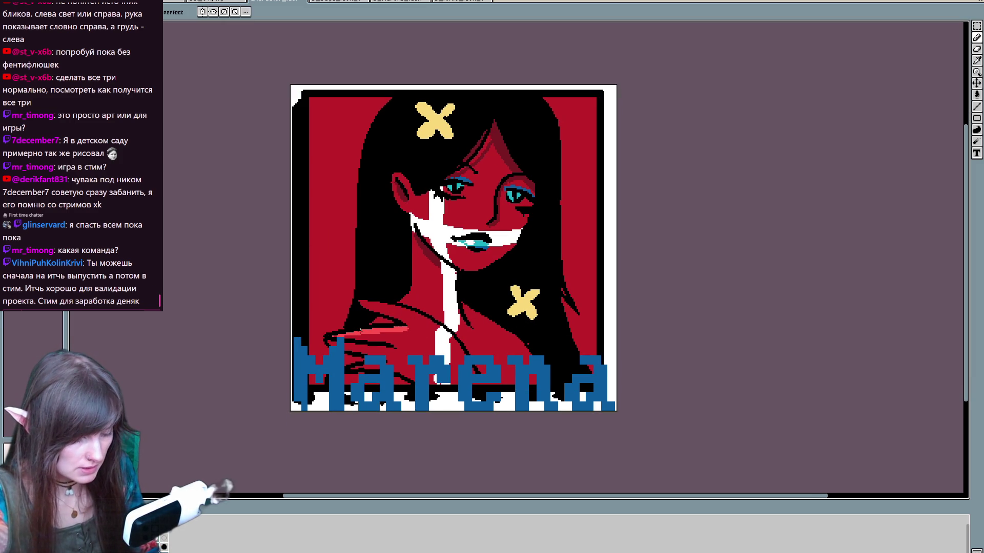
drag(363, 303, 439, 325)
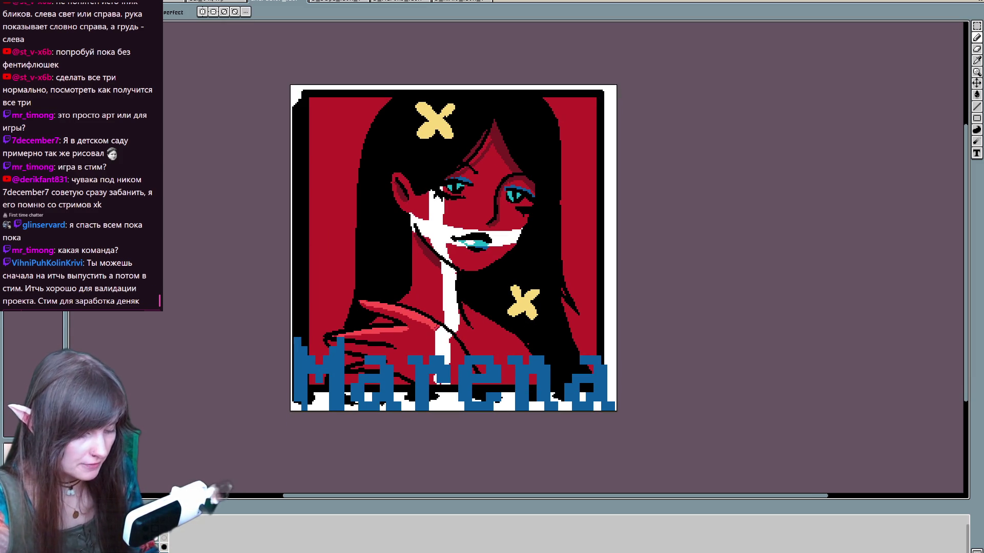
click(453, 340)
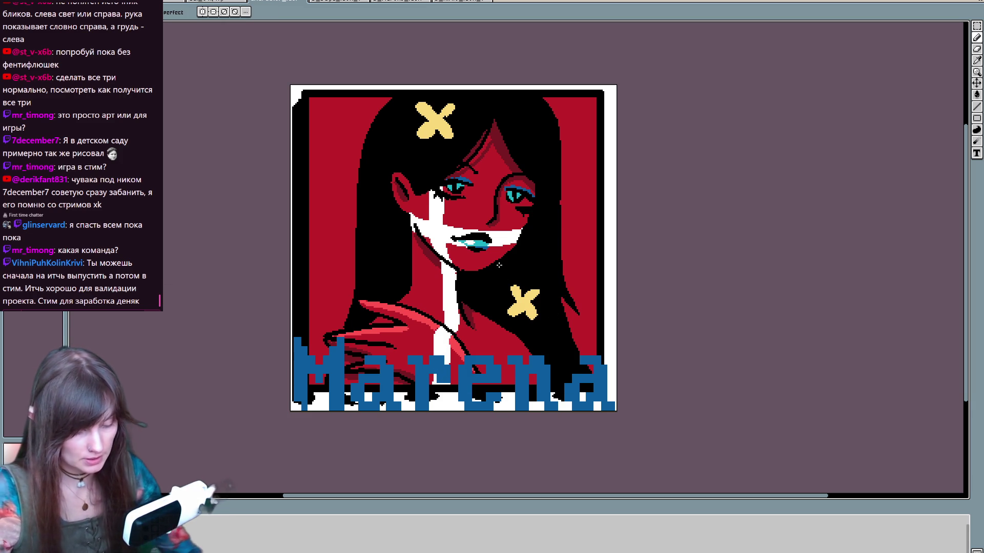
Step: Switch among the Eraser, Move and Pencil tools while preparing the sparkle dot
key(ctrl)
key(ctrl)
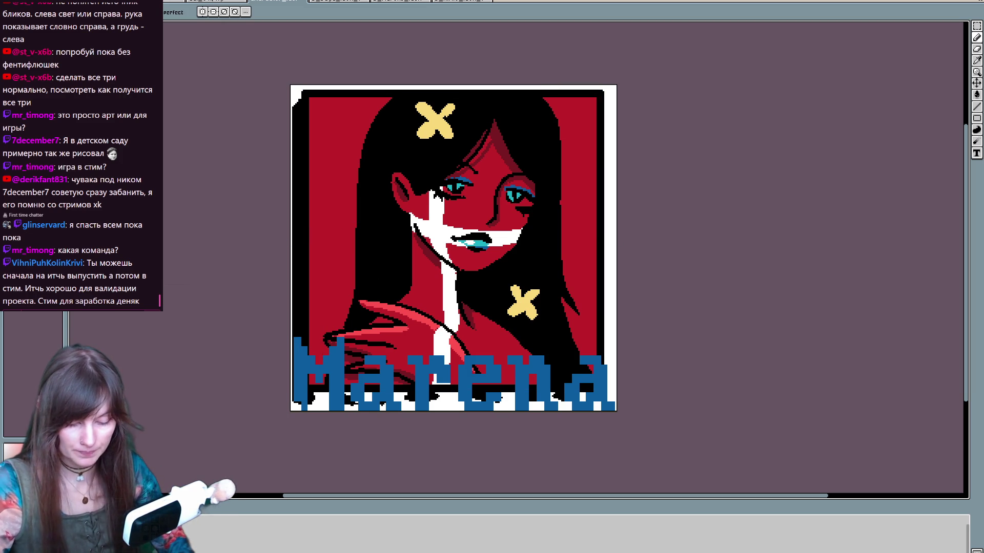
key(e)
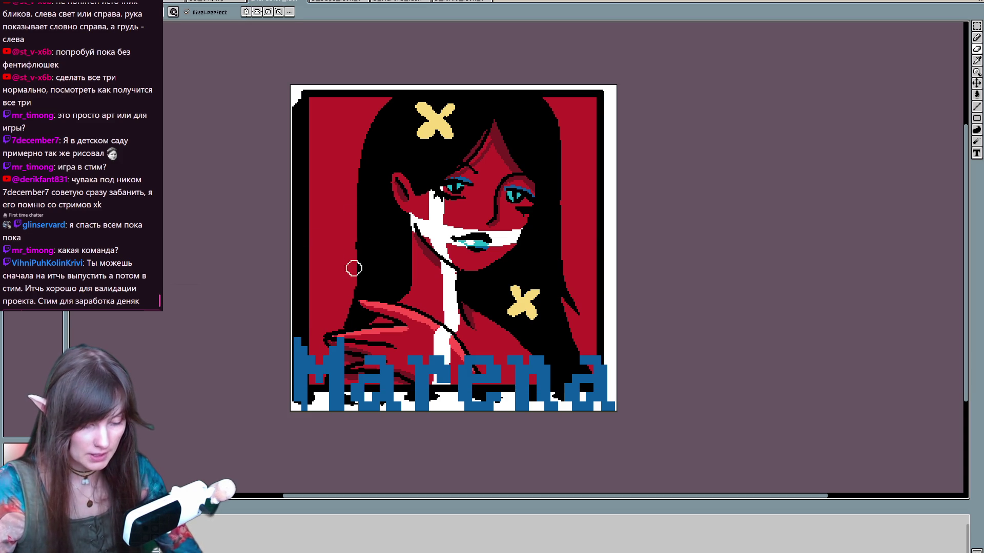
key(v)
key(b)
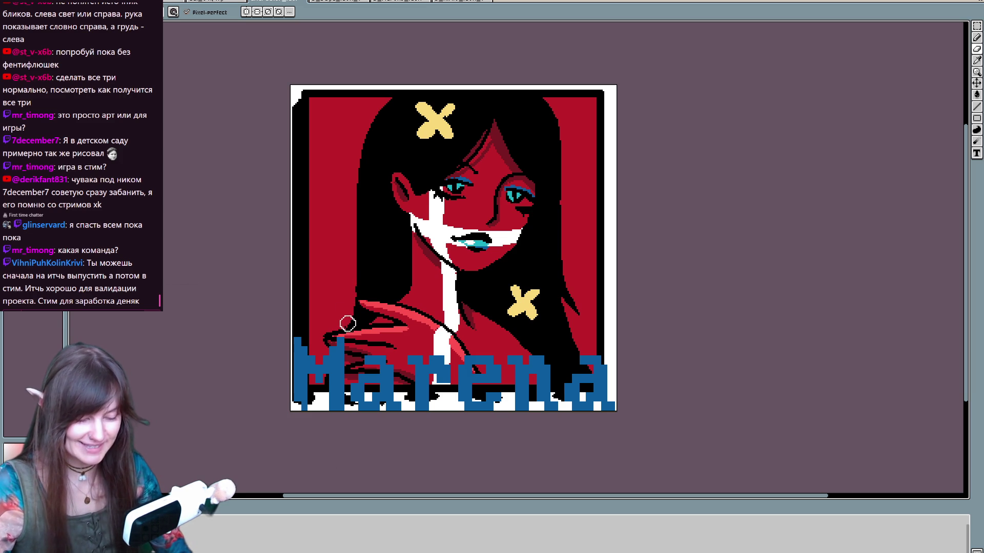
key(e)
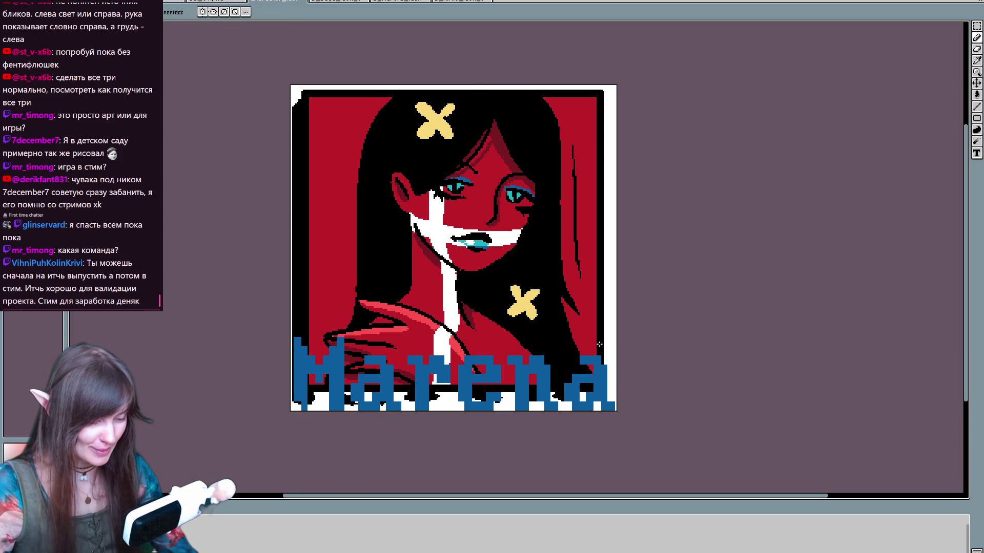
key(v)
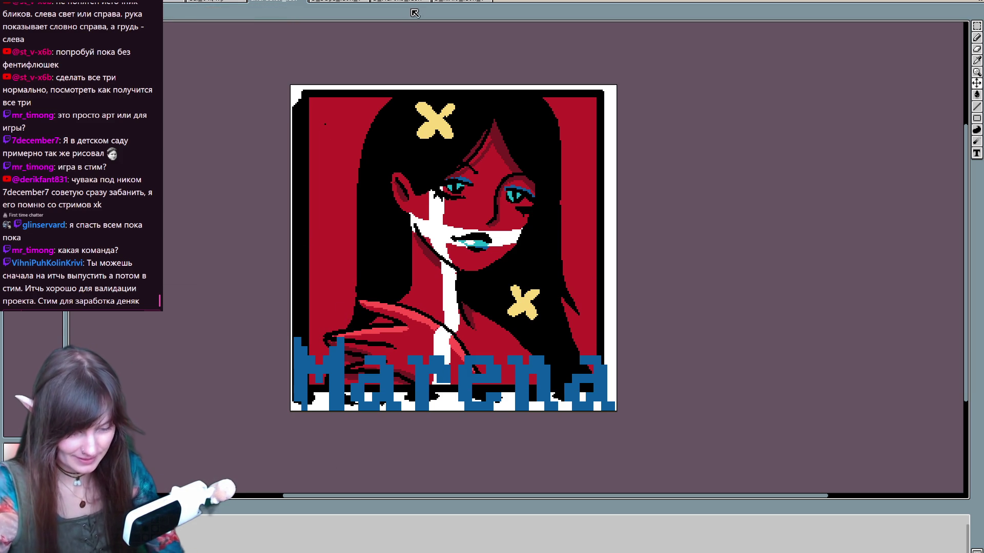
key(b)
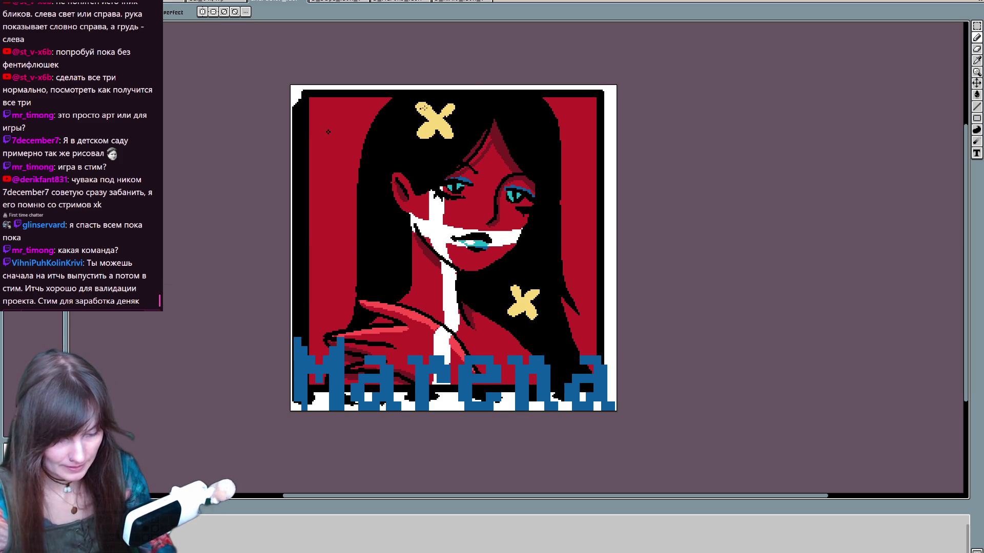
Step: Select the upper-left sparkle with the Rectangular Marquee and pick it up as a stamp brush
key(m)
mouse_move(321, 125)
mouse_down()
mouse_move(355, 173)
mouse_move(349, 232)
mouse_up()
key(b)
key(m)
Step: Stamp eight sparkle copies across the left and right red background
click(350, 234)
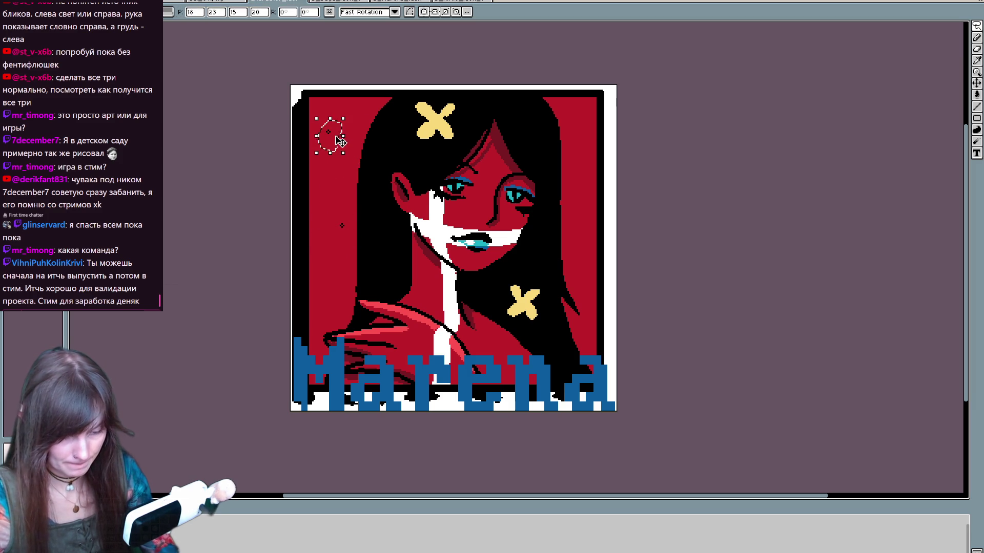
click(332, 198)
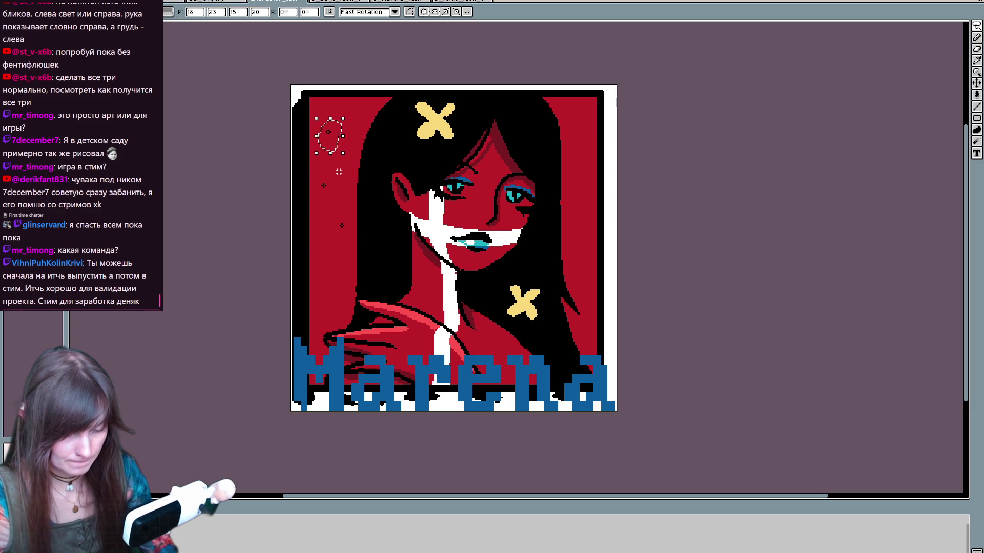
click(385, 108)
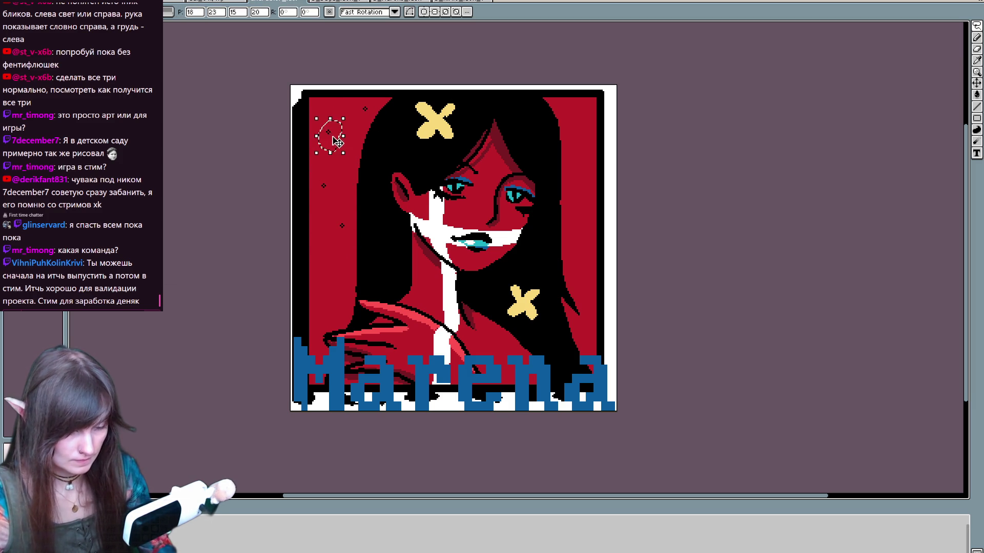
click(594, 211)
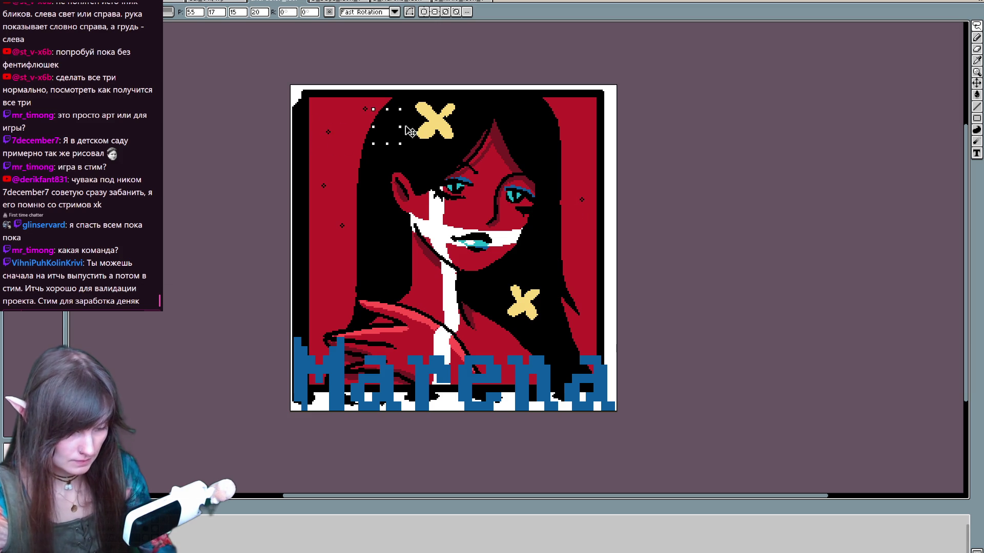
click(592, 120)
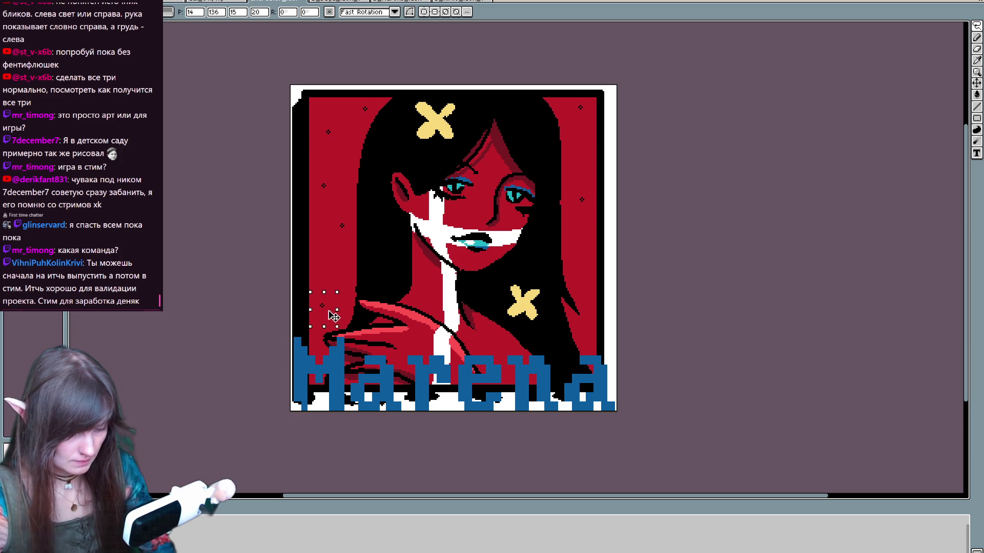
click(345, 311)
click(595, 347)
click(342, 136)
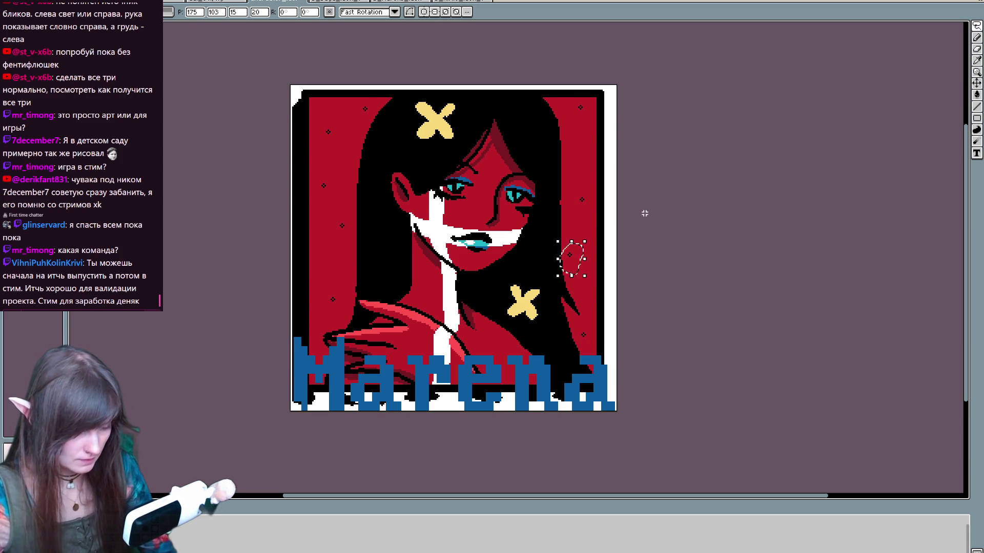
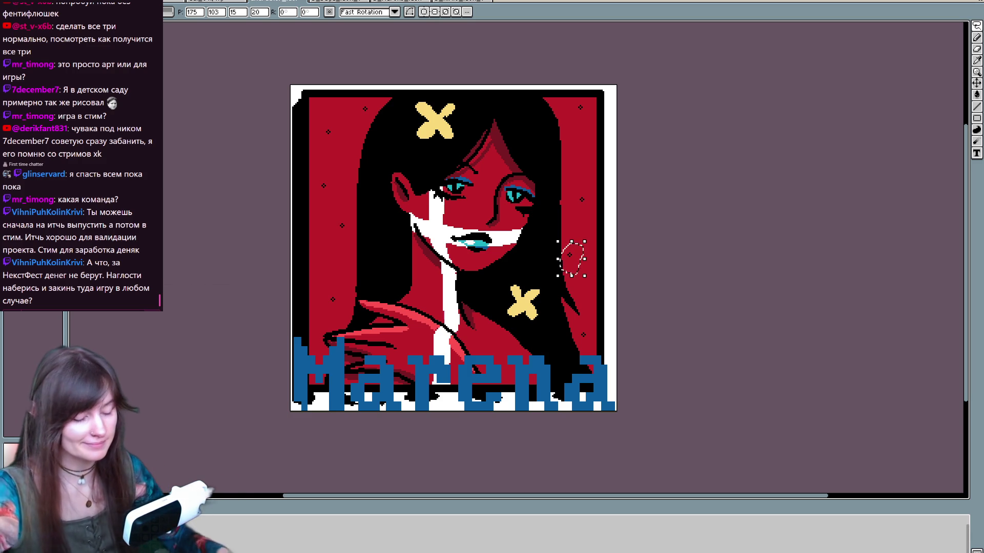
Step: Clear the selection and flip between frames to check the line art against the colours
key(ctrl+d)
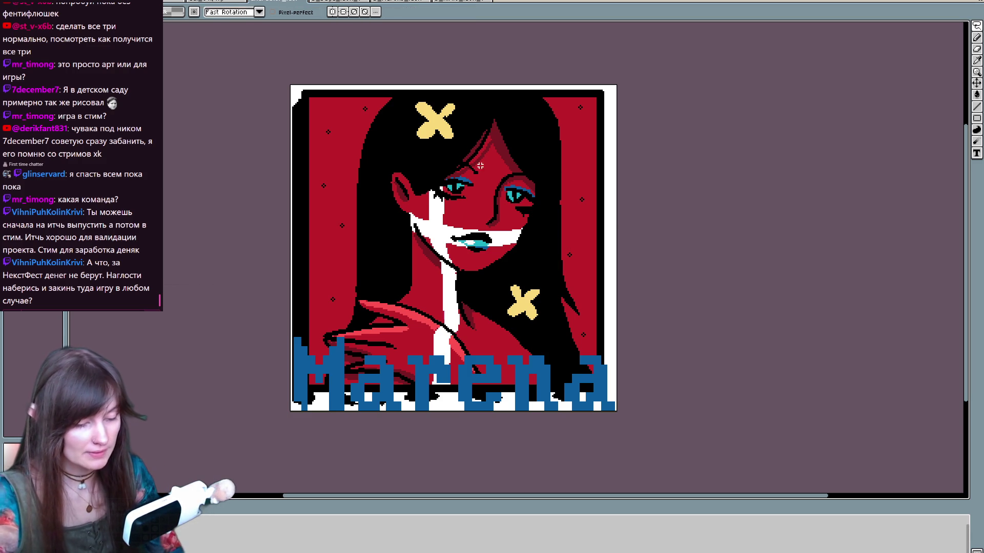
key(b)
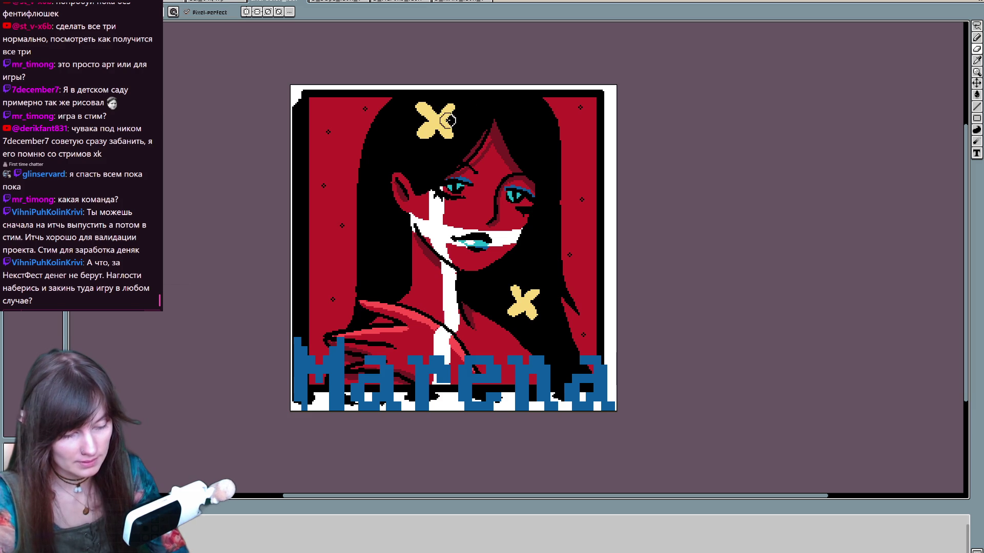
key(e)
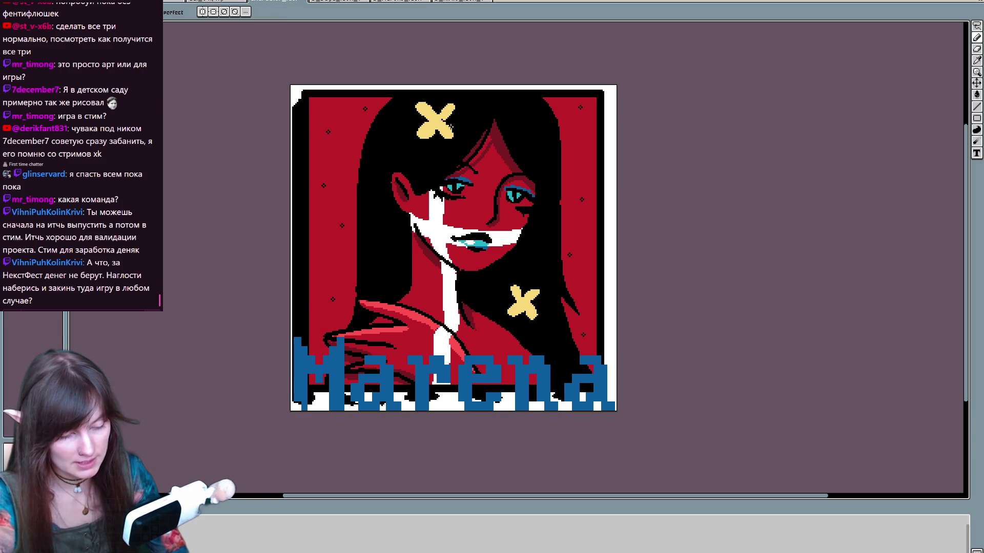
key(ctrl+a)
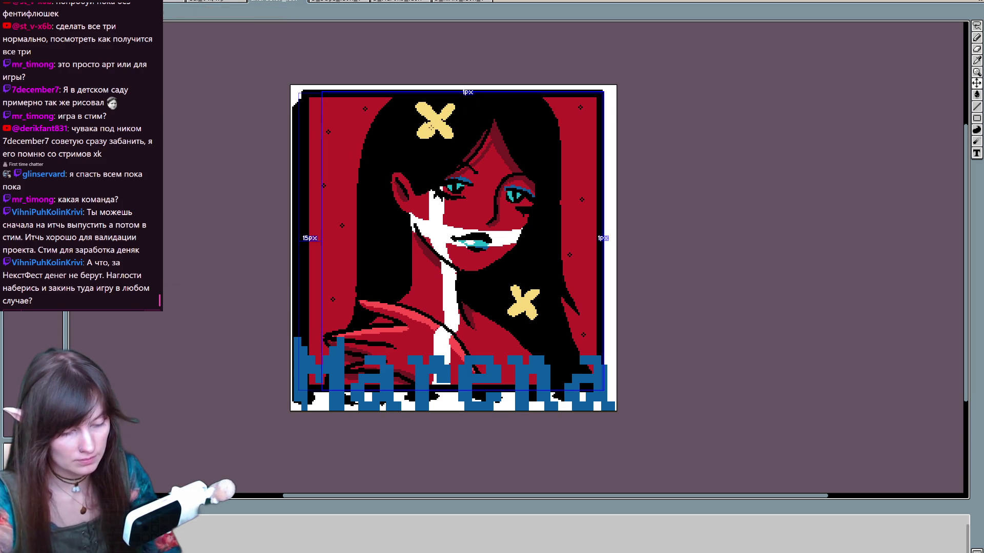
key(ctrl+d)
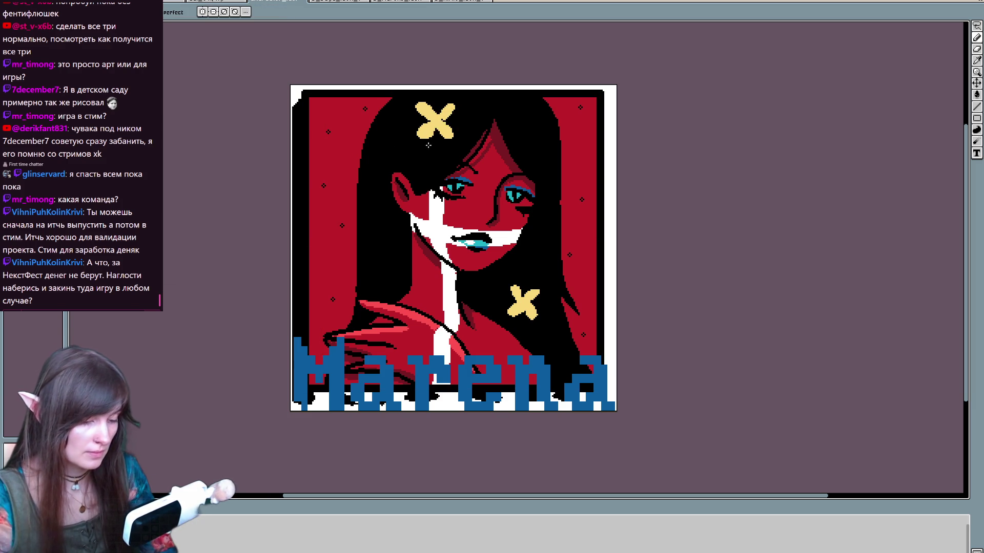
key(ctrl)
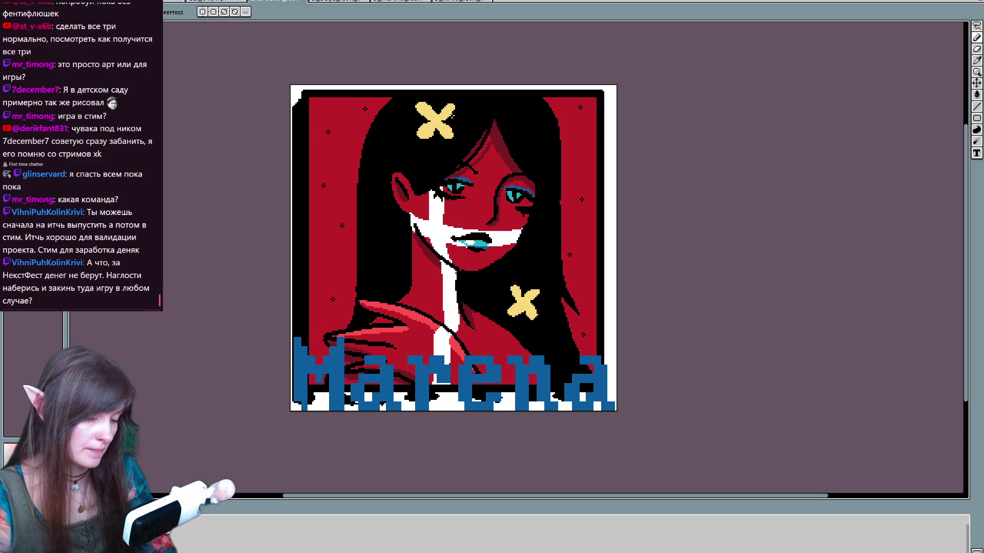
key(ctrl)
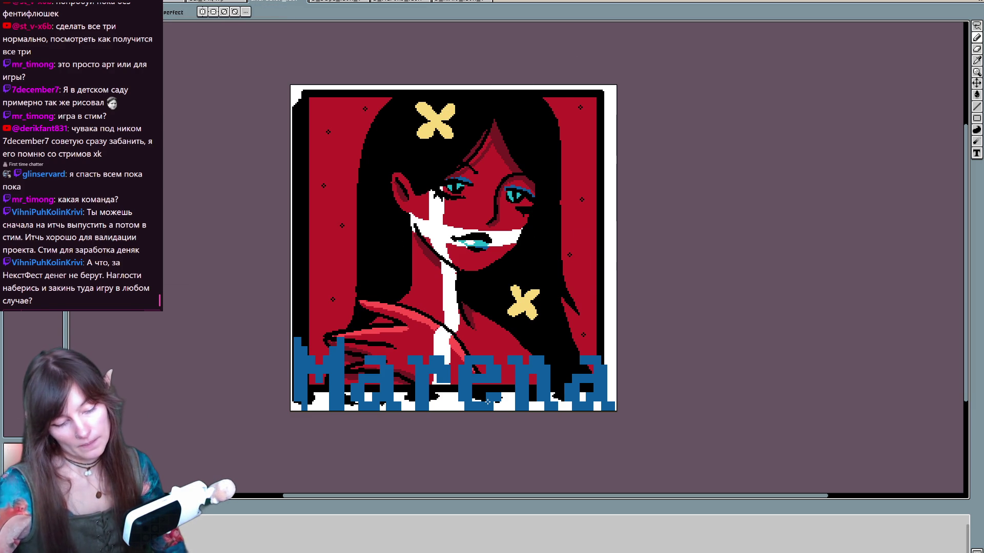
key(Right)
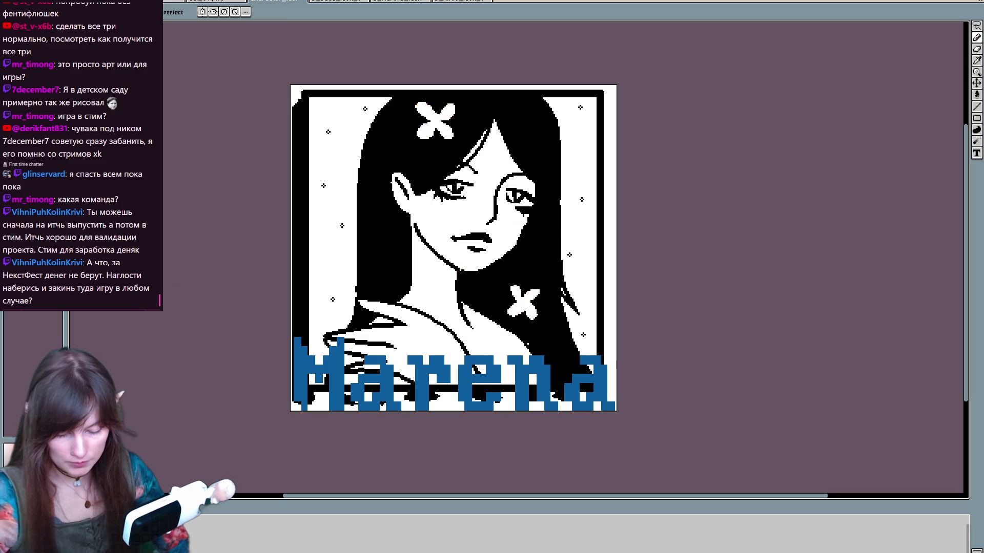
key(Left)
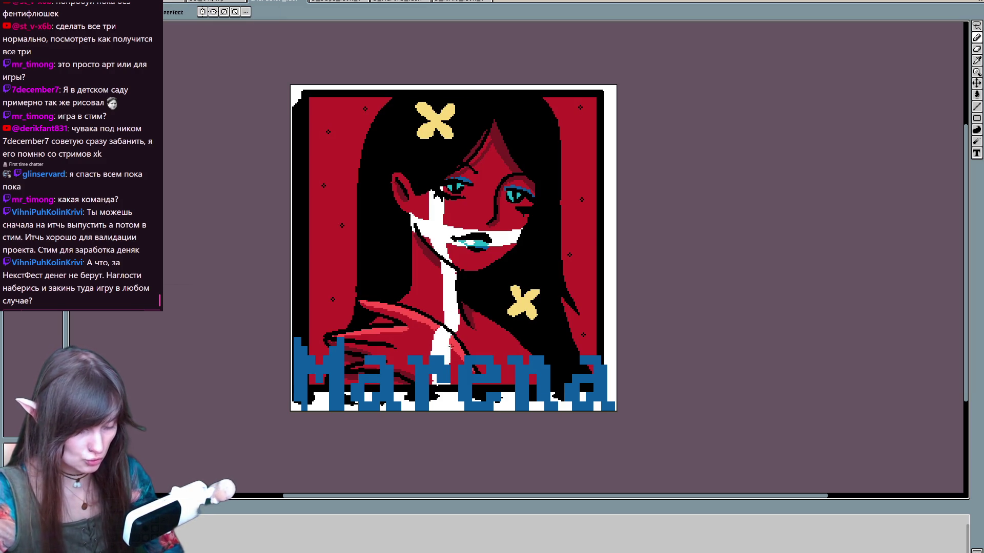
Step: Repaint the left eye's outer corner and the dark line beside the right eye in red
drag(647, 162, 598, 248)
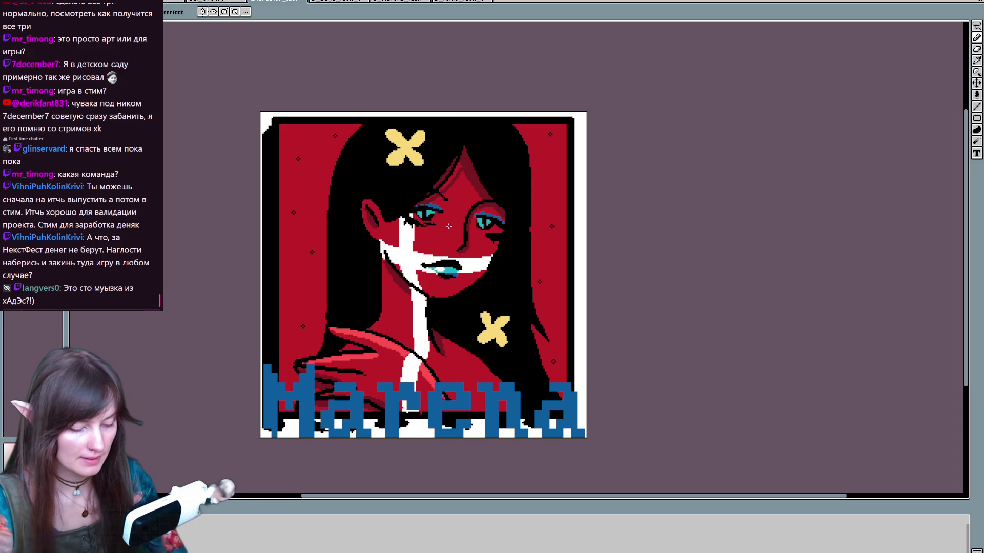
key(i)
key(b)
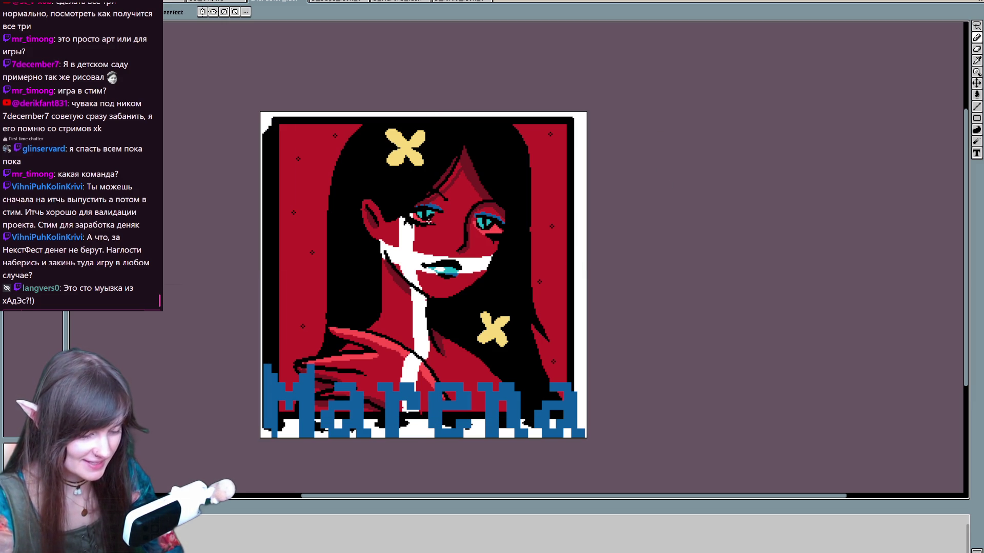
click(438, 219)
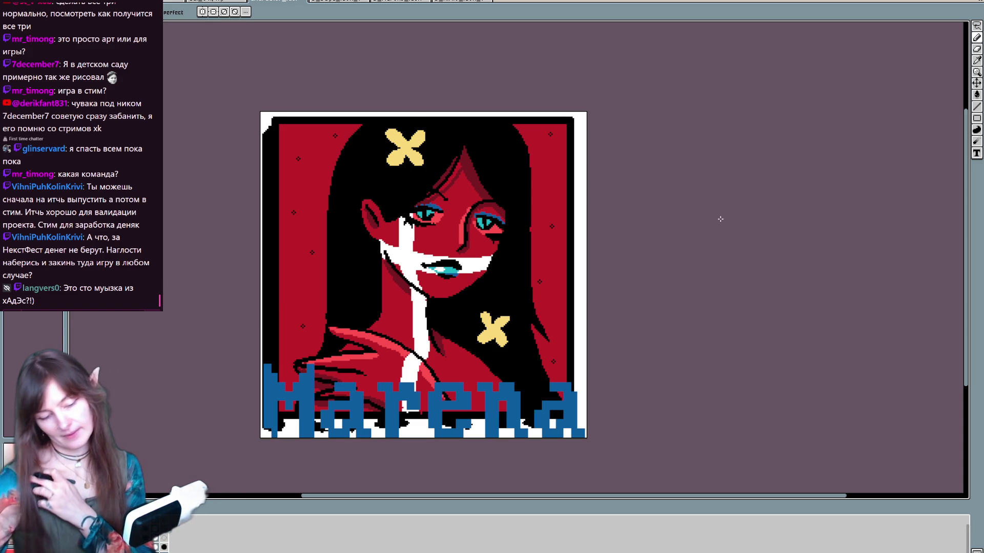
key(ctrl)
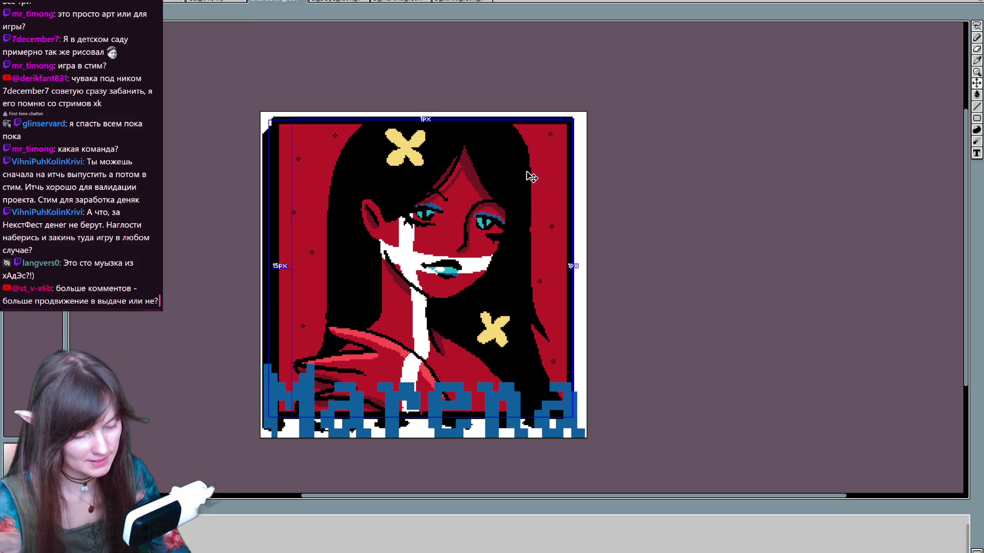
drag(478, 203, 463, 241)
key(ctrl+z)
drag(477, 203, 464, 241)
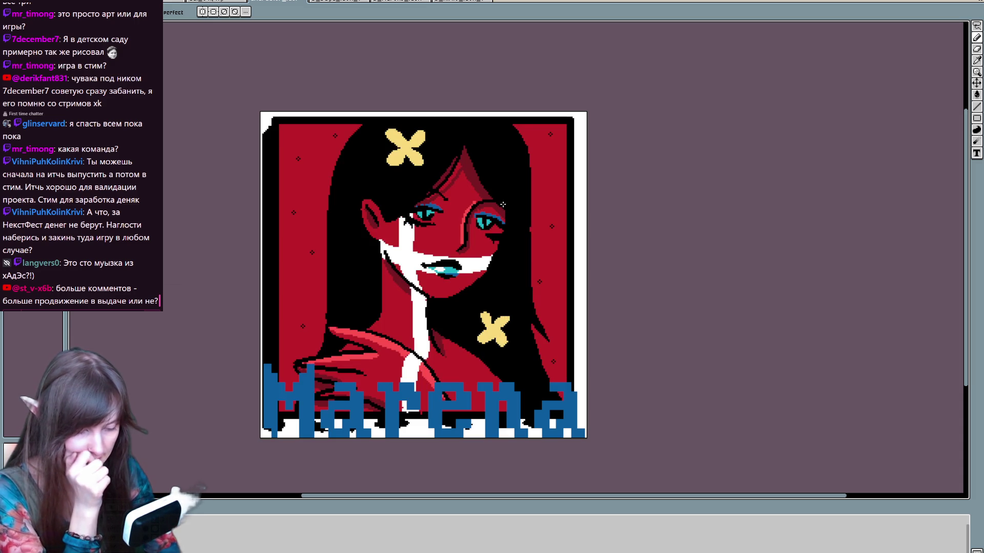
Step: Darken the chin and neck edge and bucket-fill the white smile area red
drag(454, 160, 431, 295)
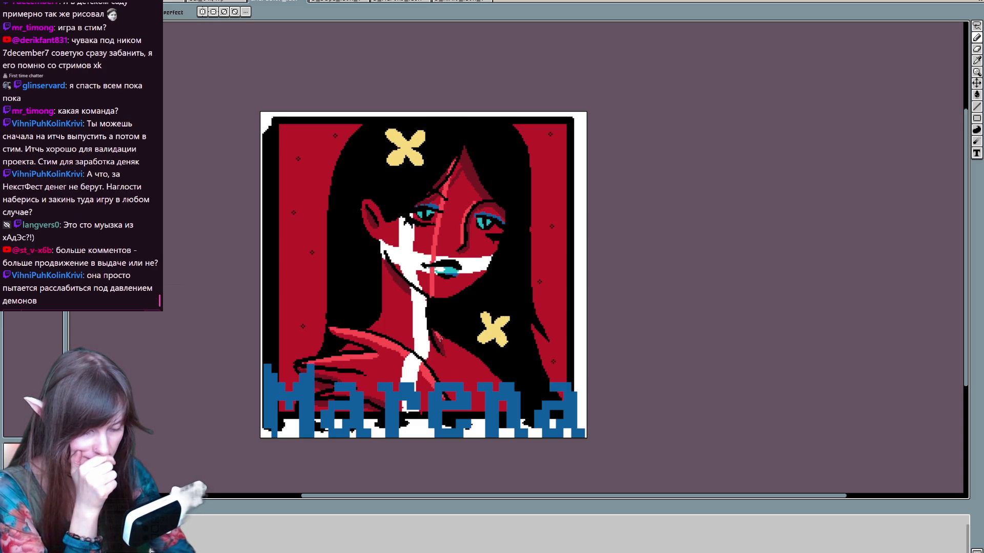
key(ctrl+z)
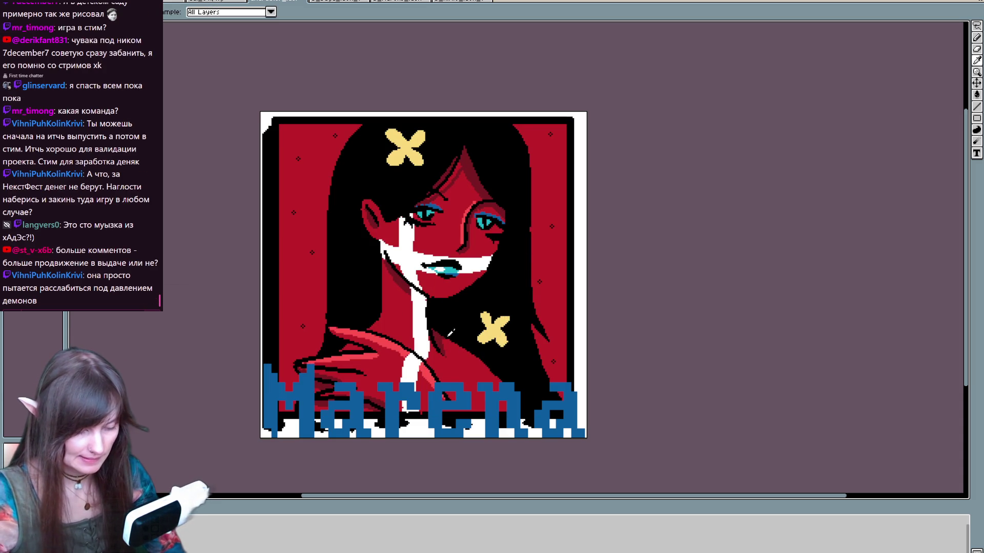
drag(414, 279, 418, 288)
key(g)
click(410, 251)
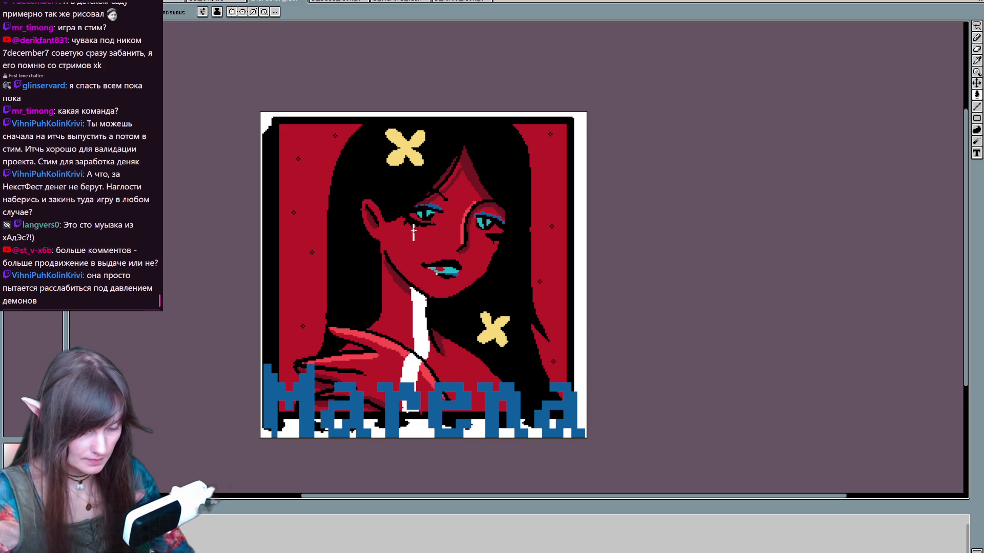
key(b)
Step: Draw a white tear streak from eye to neck and white jaw lines, removing the cyan lip highlights
mouse_move(427, 200)
mouse_down()
mouse_move(415, 287)
mouse_move(425, 217)
mouse_up()
key(ctrl+z)
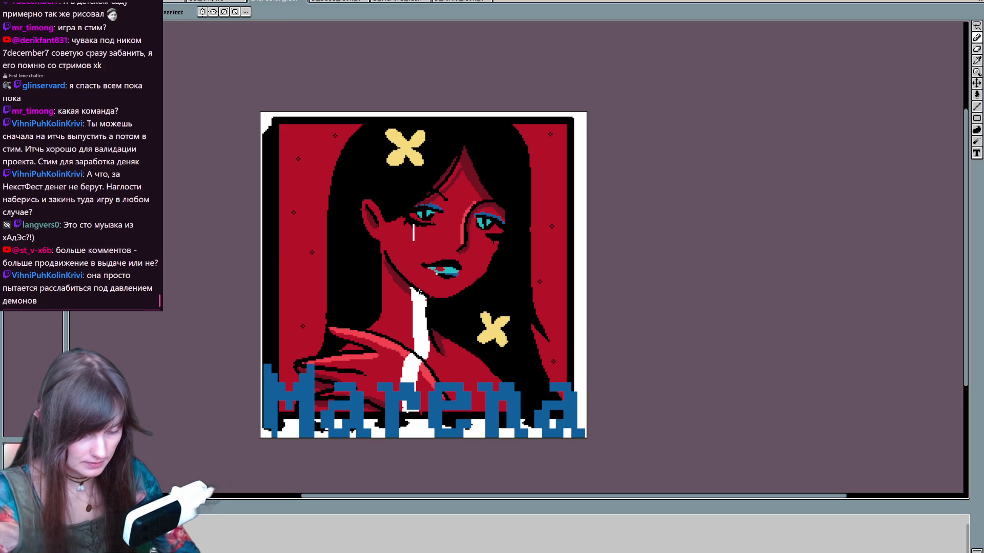
mouse_move(426, 296)
mouse_down()
mouse_move(410, 246)
mouse_move(447, 169)
mouse_move(419, 241)
mouse_up()
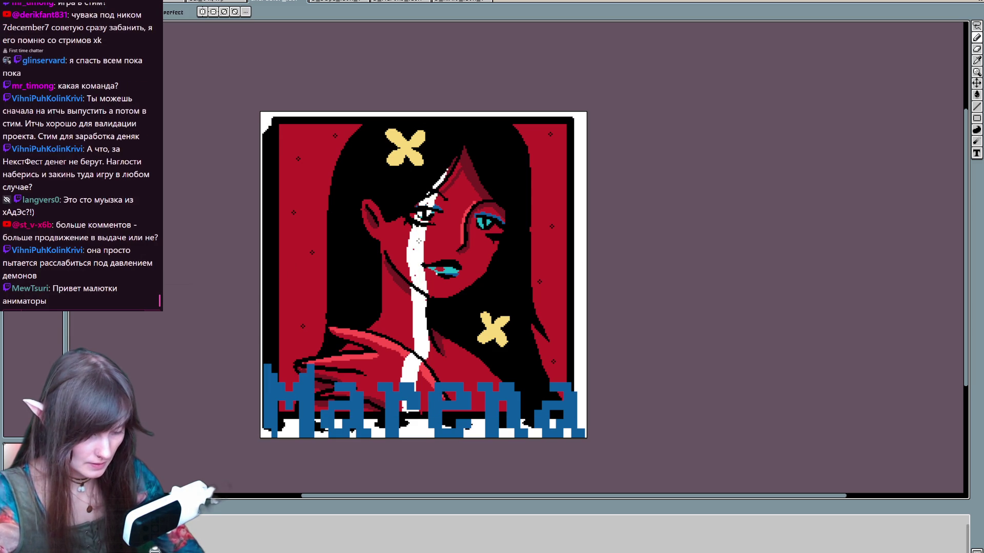
drag(410, 283, 449, 171)
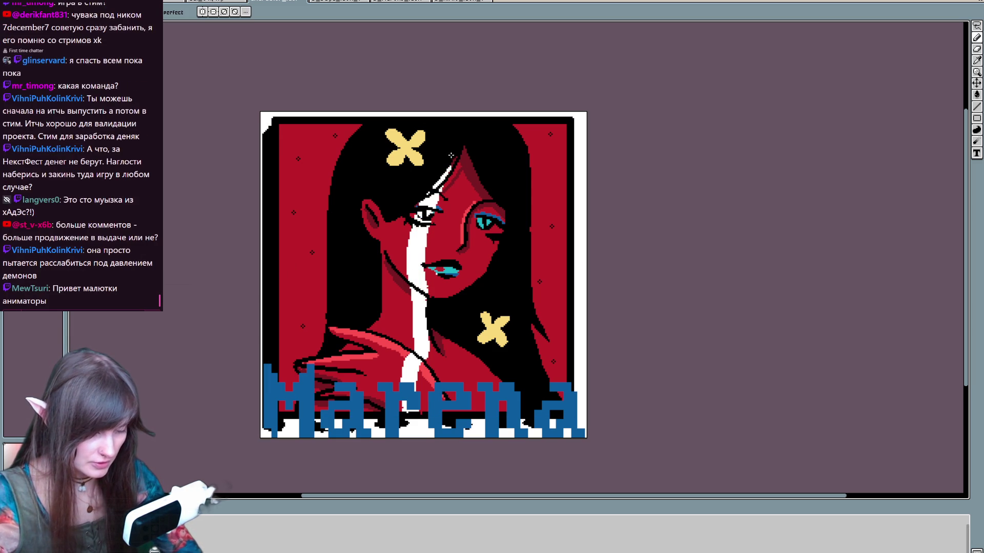
drag(380, 241, 409, 262)
drag(459, 265, 490, 268)
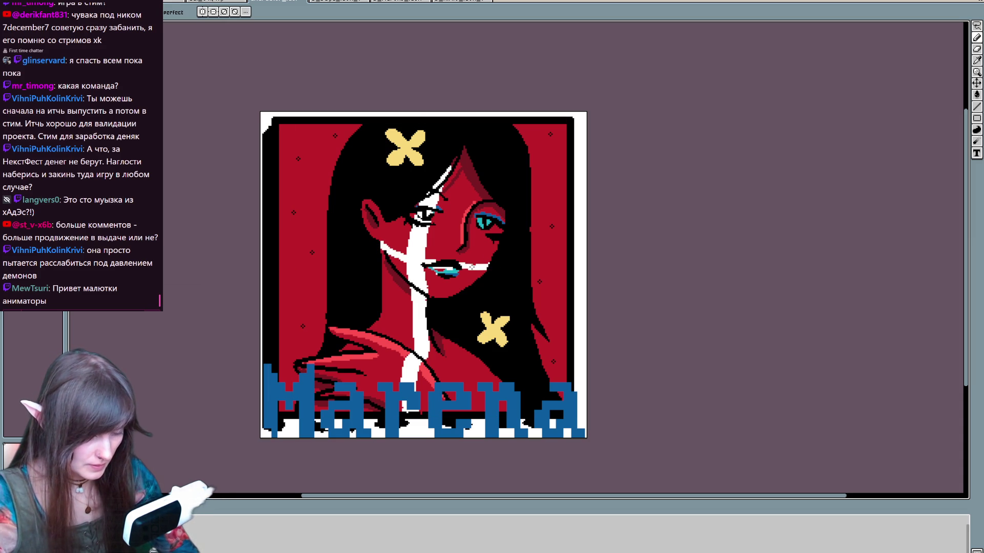
key(ctrl)
drag(385, 251, 407, 270)
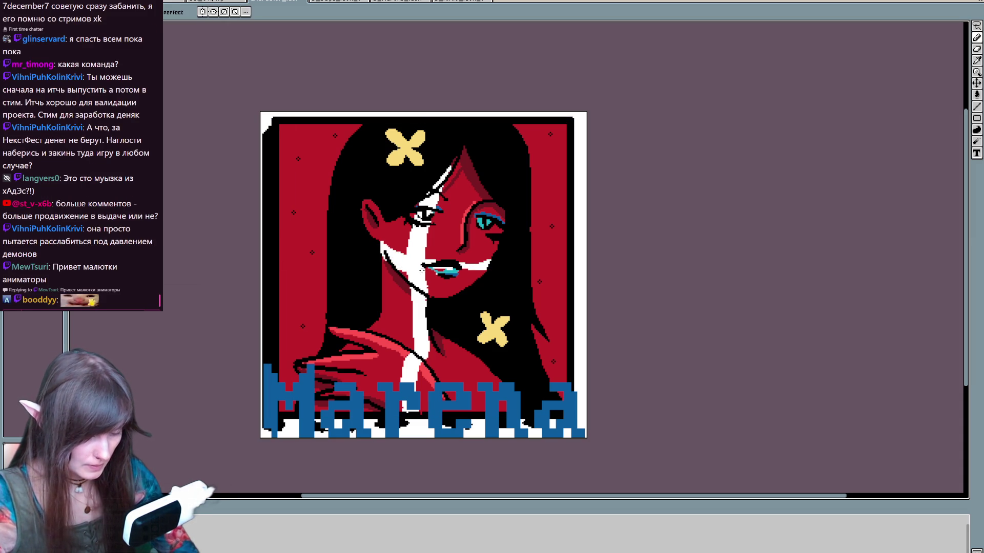
key(ctrl)
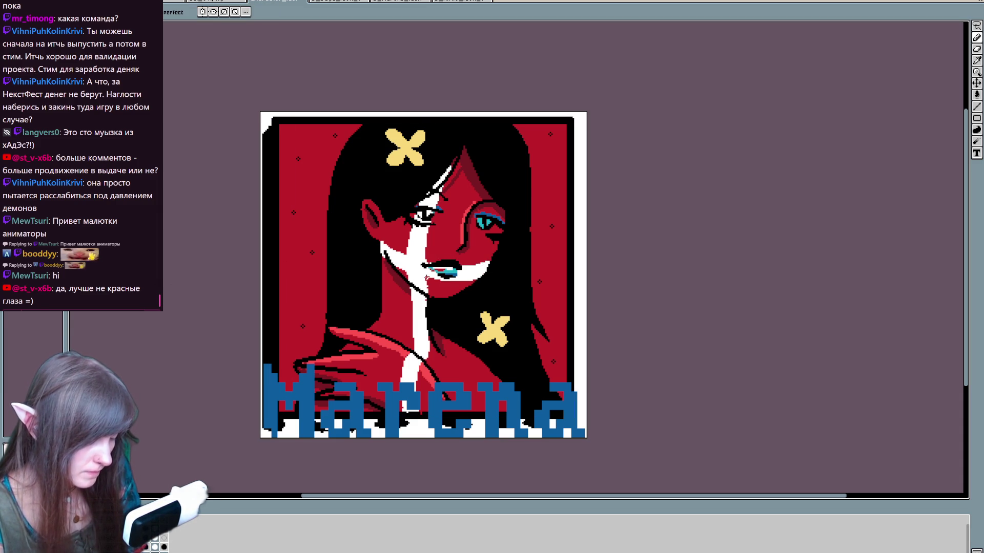
key(ctrl+z)
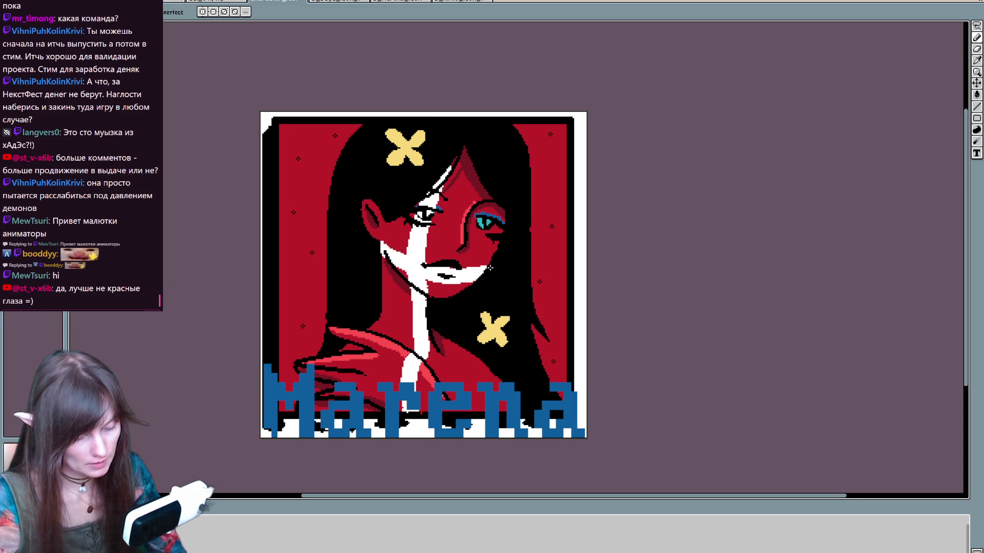
key(b)
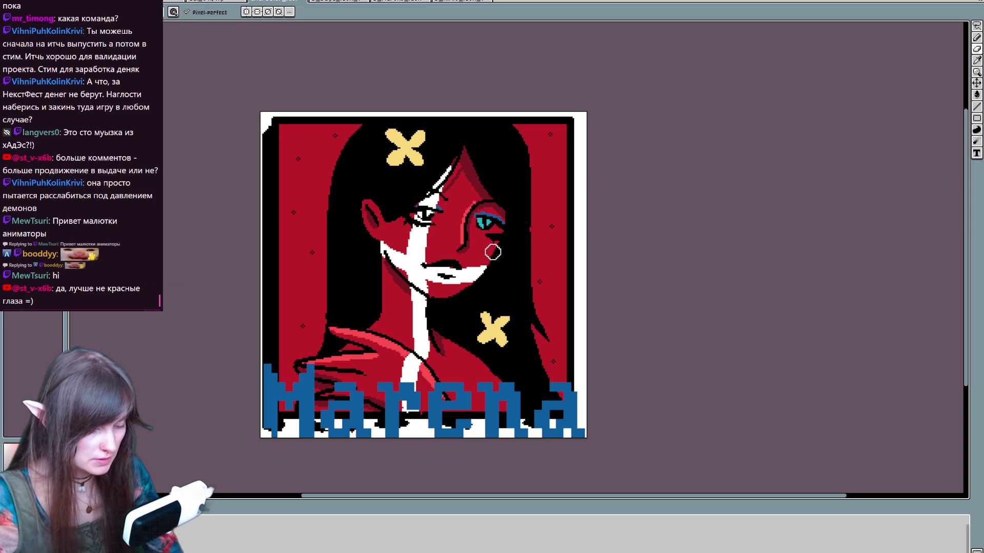
key(e)
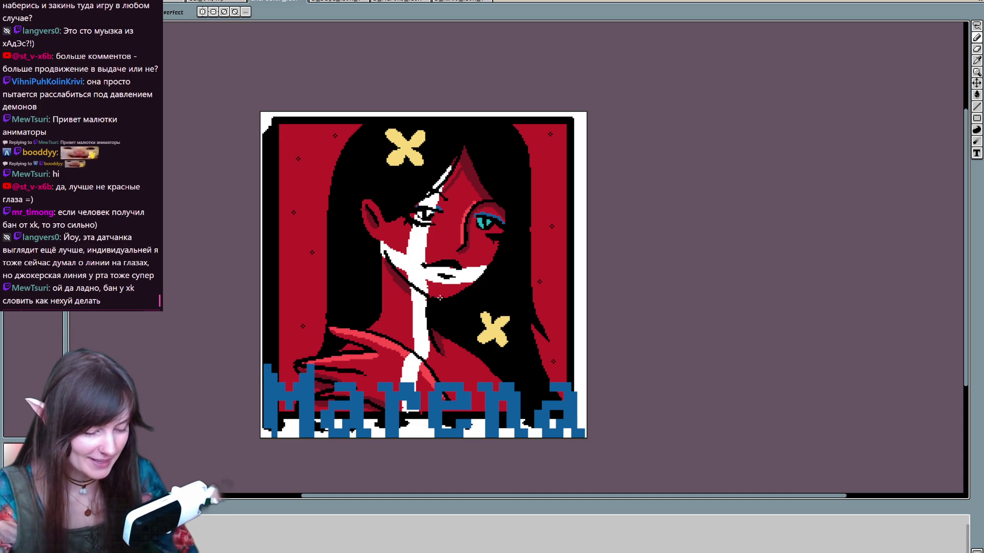
Step: Repaint the outline along the right eye's inner edge
key(Left)
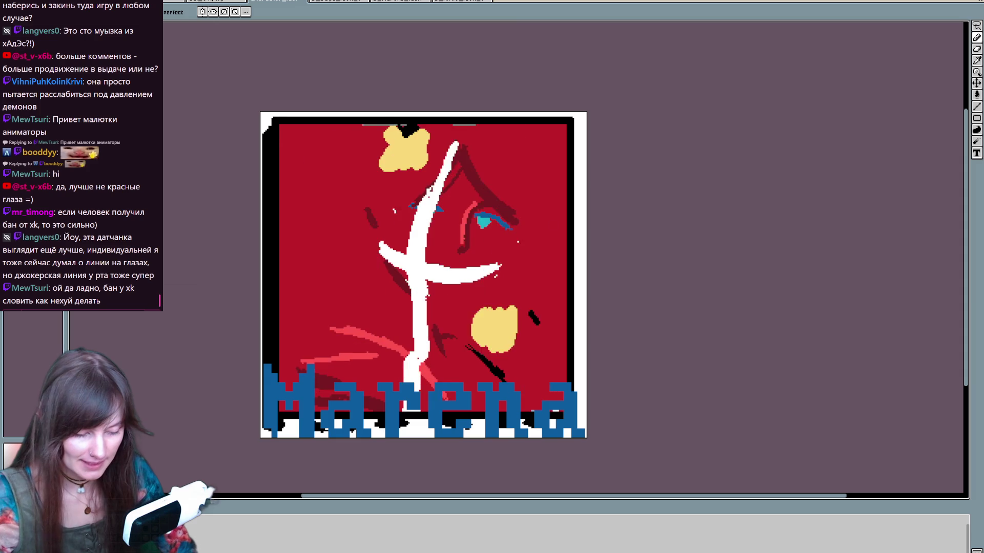
key(Right)
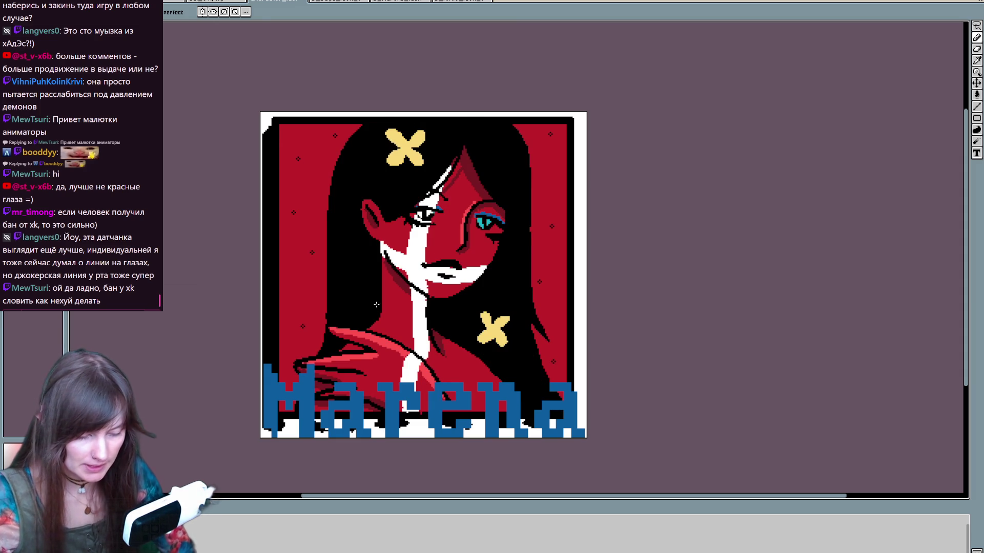
alt+click(481, 222)
drag(421, 211, 429, 213)
key(ctrl+z)
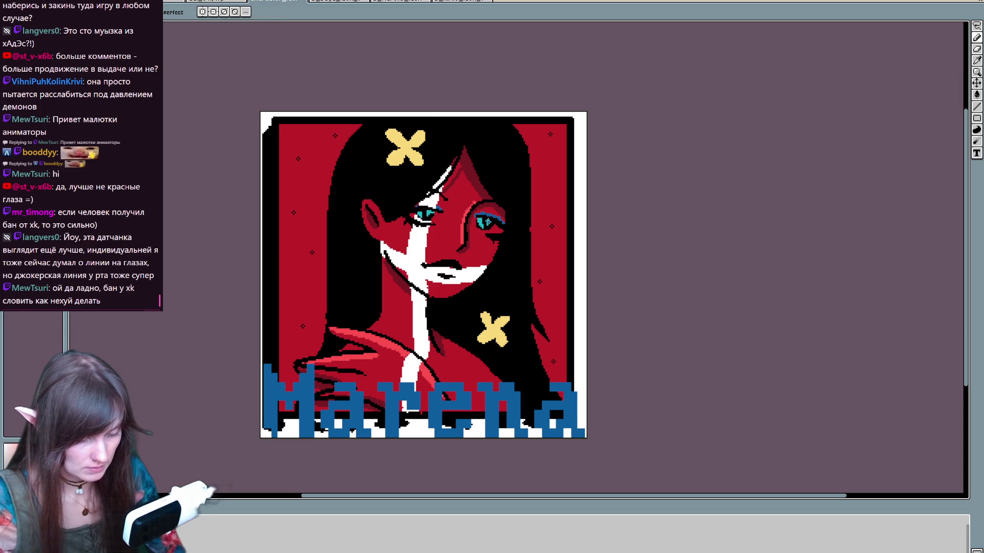
mouse_move(467, 234)
mouse_down()
mouse_move(474, 211)
mouse_move(515, 236)
mouse_up()
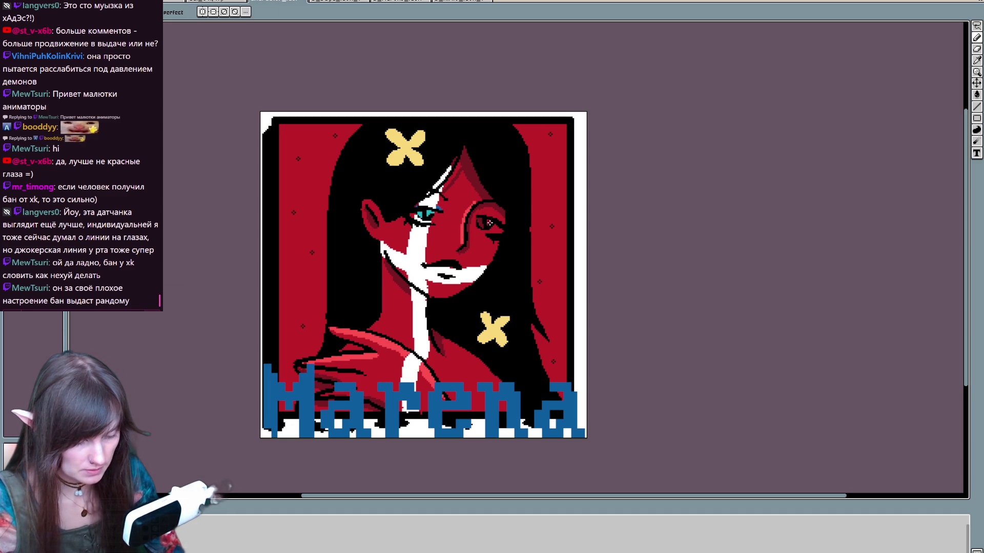
Step: Extend the left eye's upper lash line and bucket-fill the lips teal
key(i)
alt+click(440, 202)
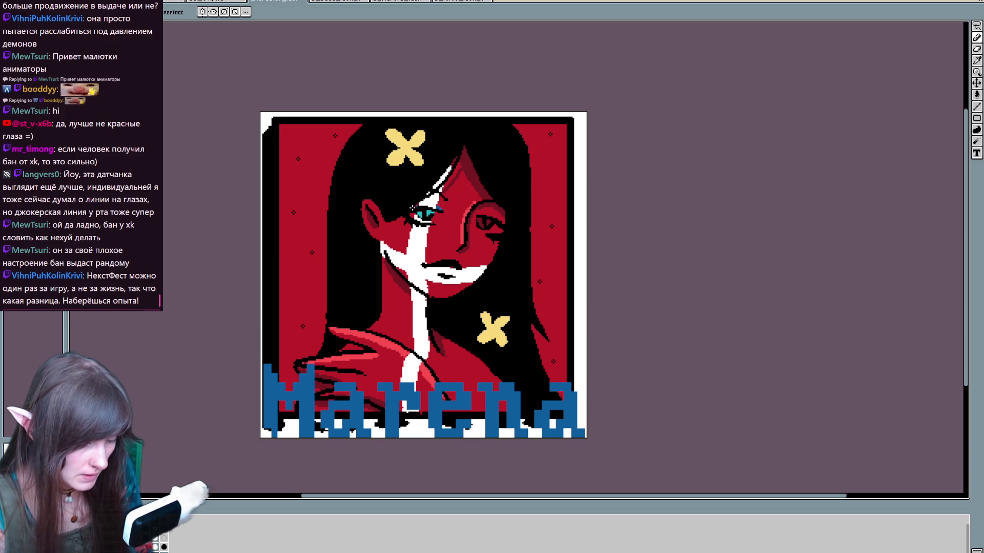
drag(424, 204, 440, 211)
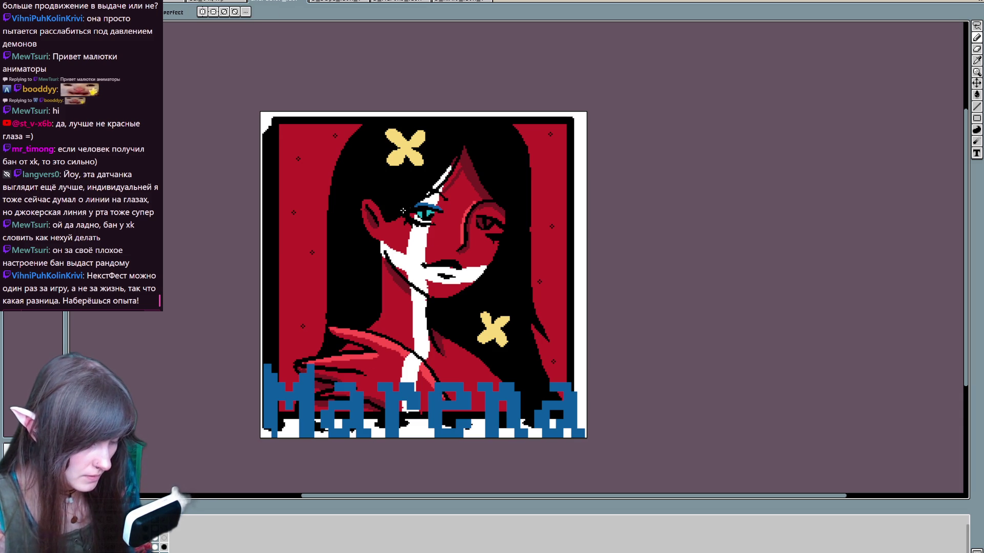
drag(431, 269, 454, 270)
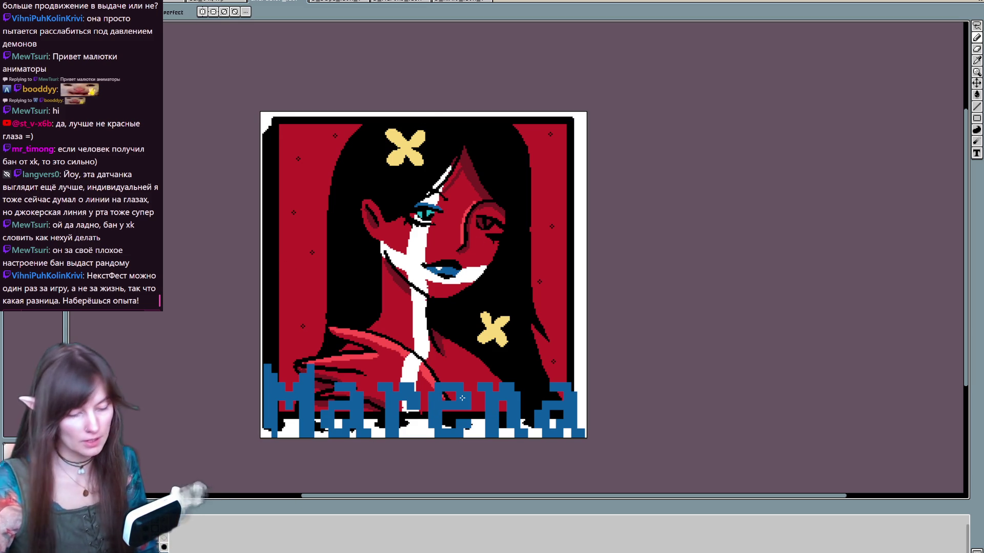
alt+click(426, 212)
key(g)
click(441, 276)
mouse_move(571, 367)
mouse_down()
mouse_move(590, 321)
mouse_move(587, 390)
mouse_move(561, 311)
mouse_up()
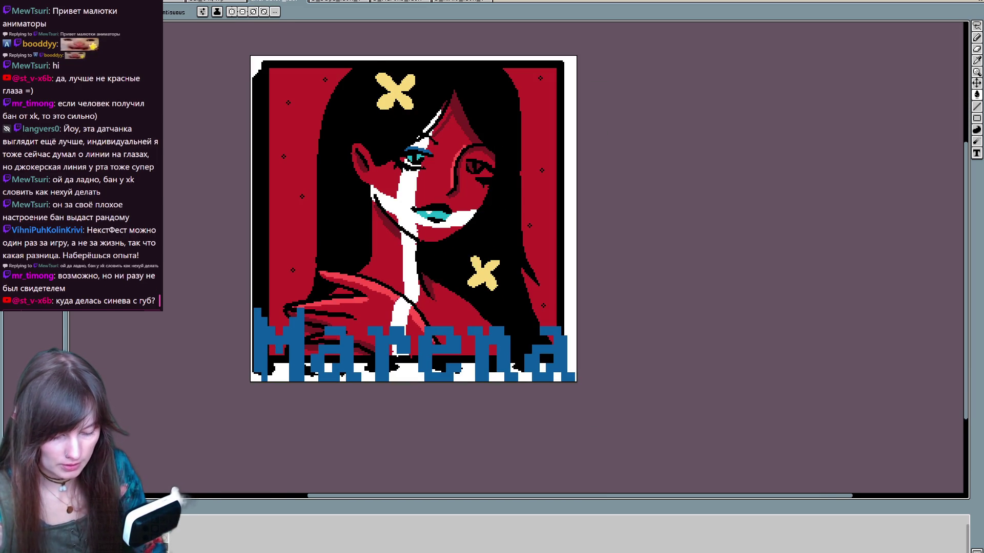
Step: Undo the stray black fill and pencil black shading into the M, e and n, with drips below
click(253, 310)
key(ctrl+z)
key(b)
mouse_move(253, 310)
mouse_down()
mouse_move(252, 368)
mouse_move(268, 381)
mouse_up()
mouse_move(266, 348)
mouse_down()
mouse_move(296, 363)
mouse_move(288, 381)
mouse_up()
click(284, 346)
mouse_move(306, 310)
mouse_down()
mouse_move(305, 368)
mouse_move(311, 362)
mouse_move(319, 382)
mouse_move(311, 352)
mouse_move(338, 334)
mouse_move(324, 335)
mouse_move(348, 327)
mouse_move(357, 371)
mouse_move(453, 345)
mouse_move(427, 338)
mouse_up()
mouse_move(455, 333)
mouse_down()
mouse_move(448, 311)
mouse_move(419, 304)
mouse_move(413, 315)
mouse_move(430, 323)
mouse_move(469, 315)
mouse_move(471, 361)
mouse_up()
mouse_move(486, 328)
mouse_down()
mouse_move(484, 361)
mouse_move(507, 351)
mouse_move(514, 368)
mouse_up()
scroll(528, 323, right, 1)
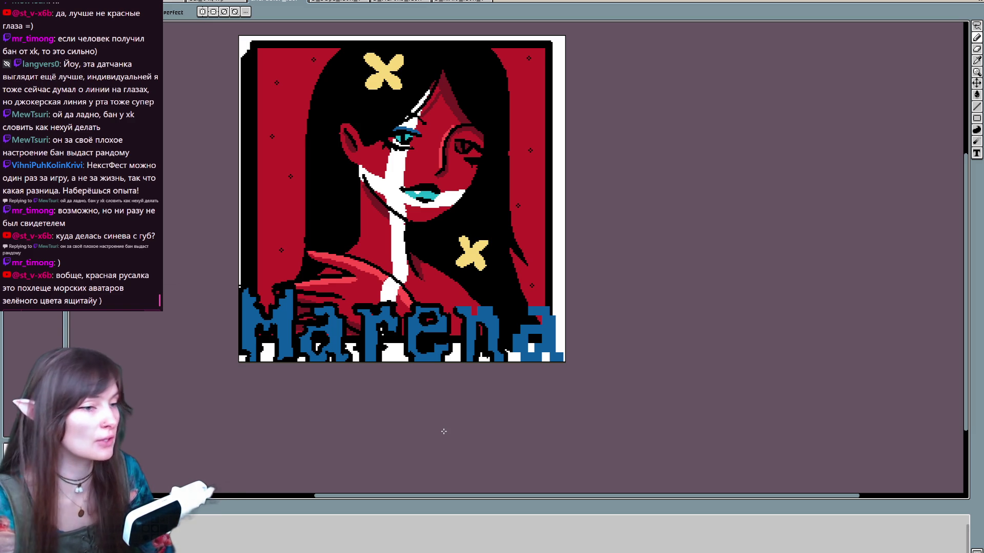
Step: Darken the top-right of the a and the white gaps under the n and a in black
drag(441, 431, 437, 425)
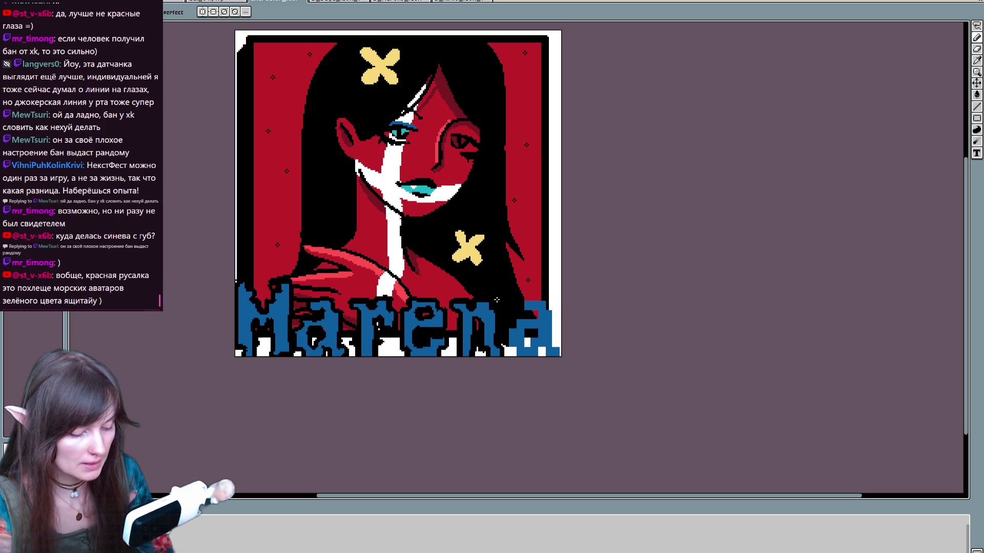
drag(506, 342, 538, 338)
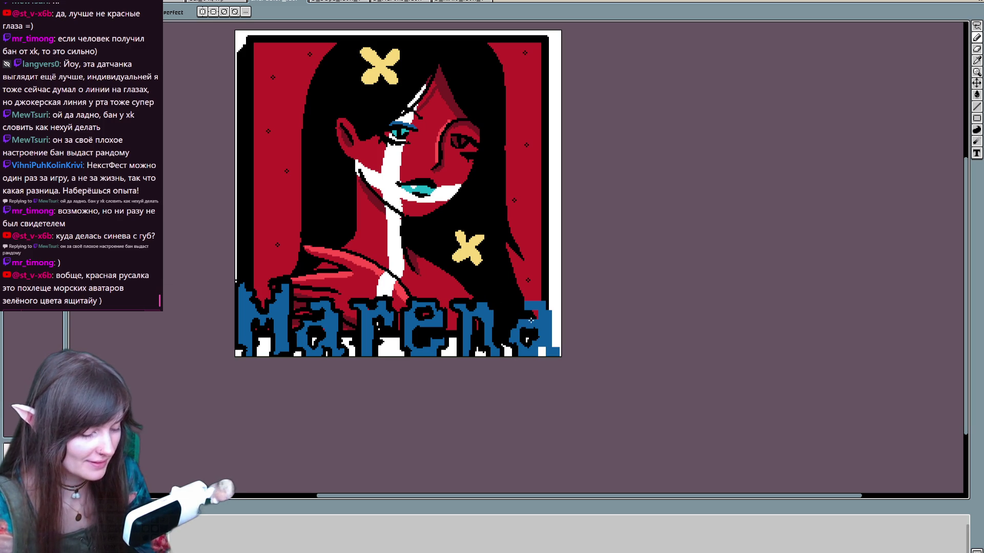
mouse_move(521, 304)
mouse_down()
mouse_move(537, 316)
mouse_move(547, 298)
mouse_move(557, 344)
mouse_move(539, 350)
mouse_up()
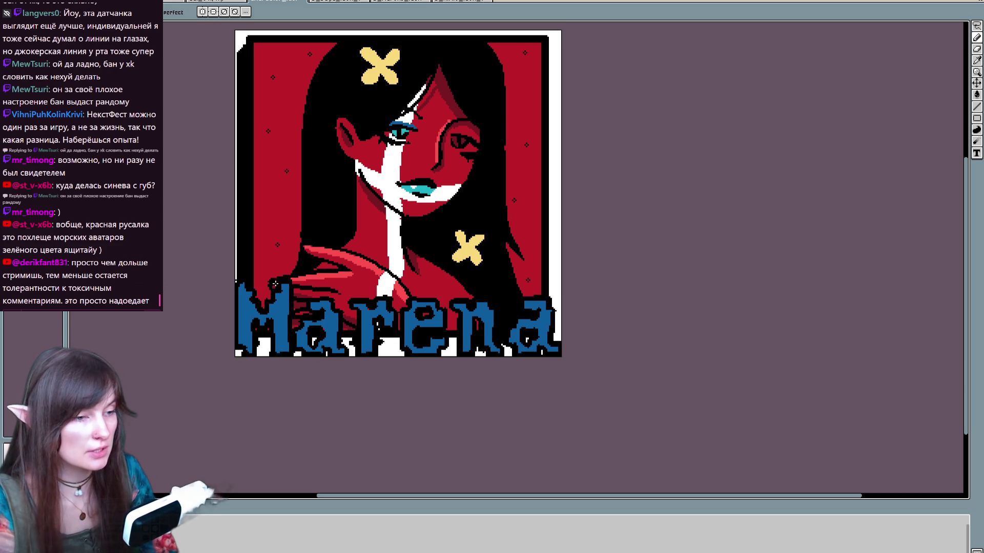
key(i)
key(b)
alt+click(240, 352)
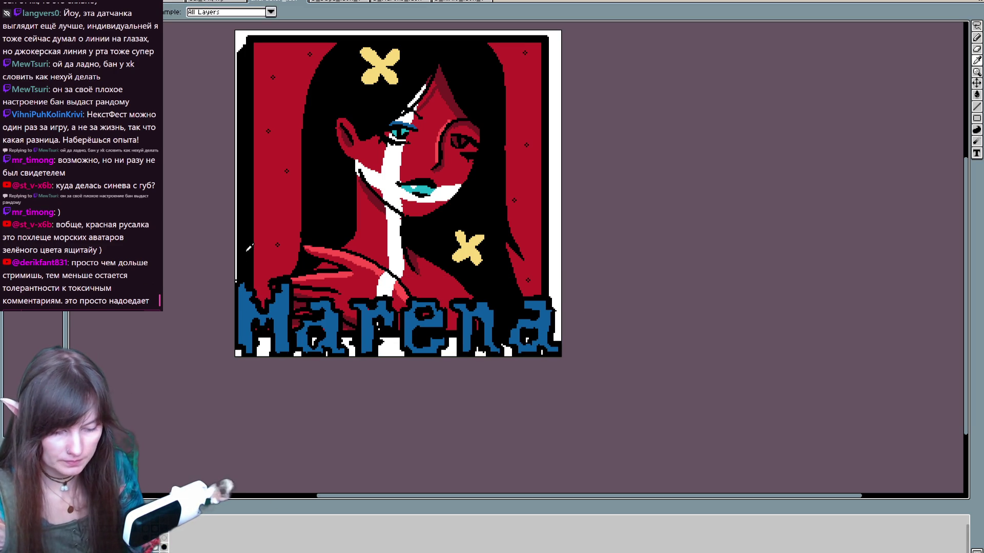
Step: Check the Marena title's position with the Move tool, then switch to the blue-skinned girl's frame
key(v)
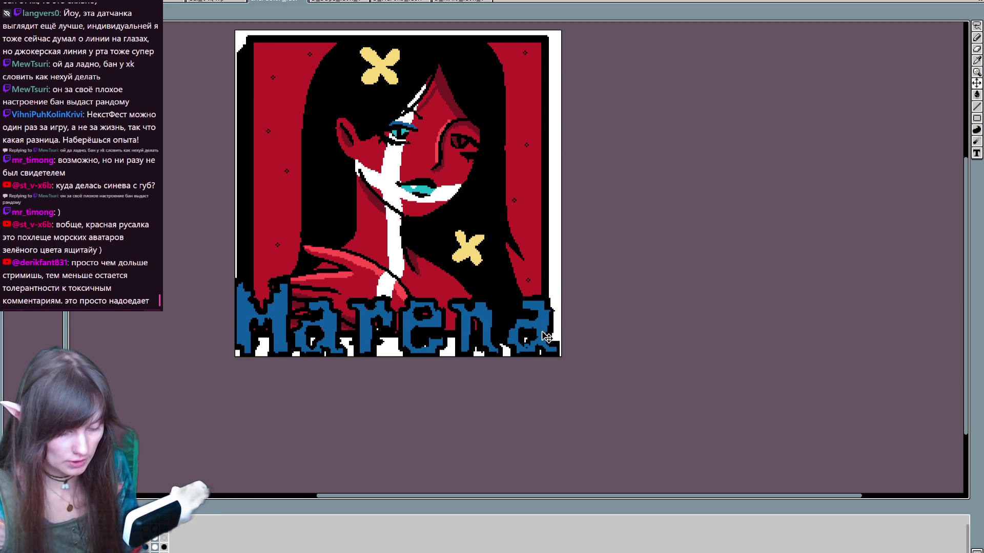
key(ctrl)
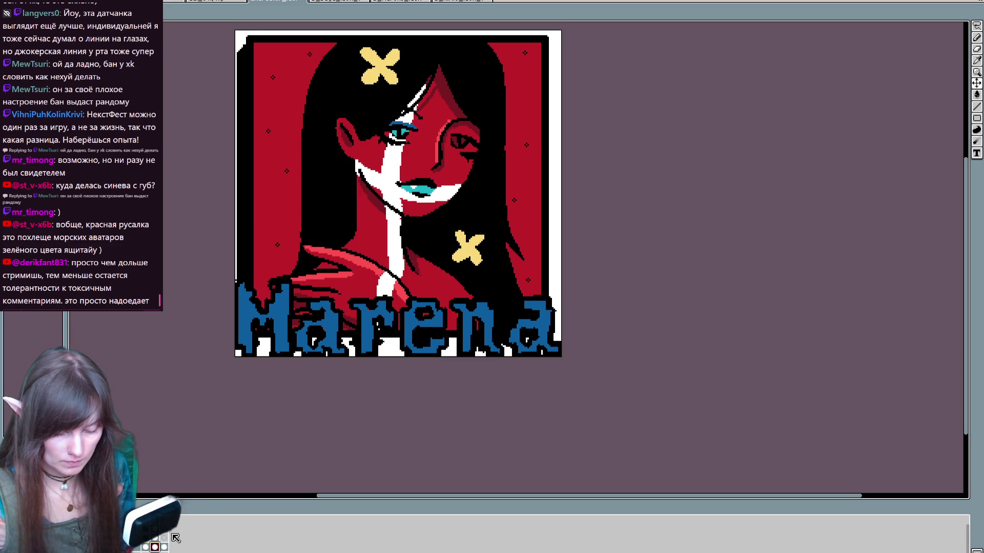
key(b)
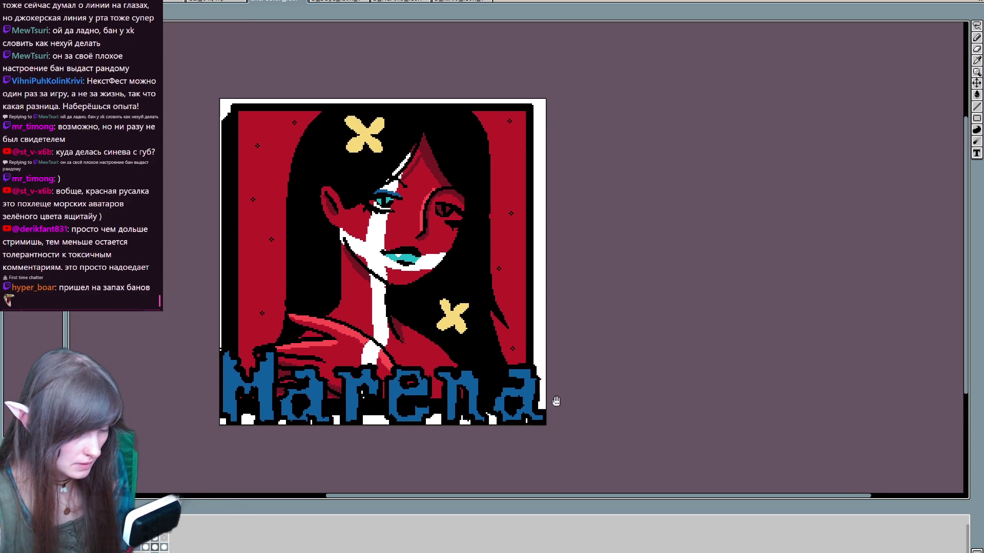
click(164, 546)
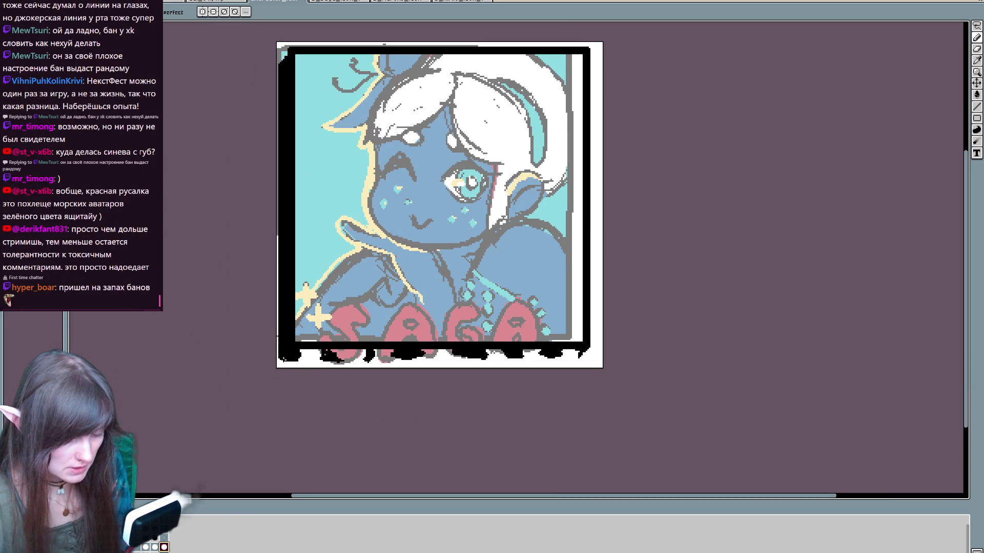
Step: Fill the white gaps and specks along the bottom border with black
drag(300, 359, 584, 354)
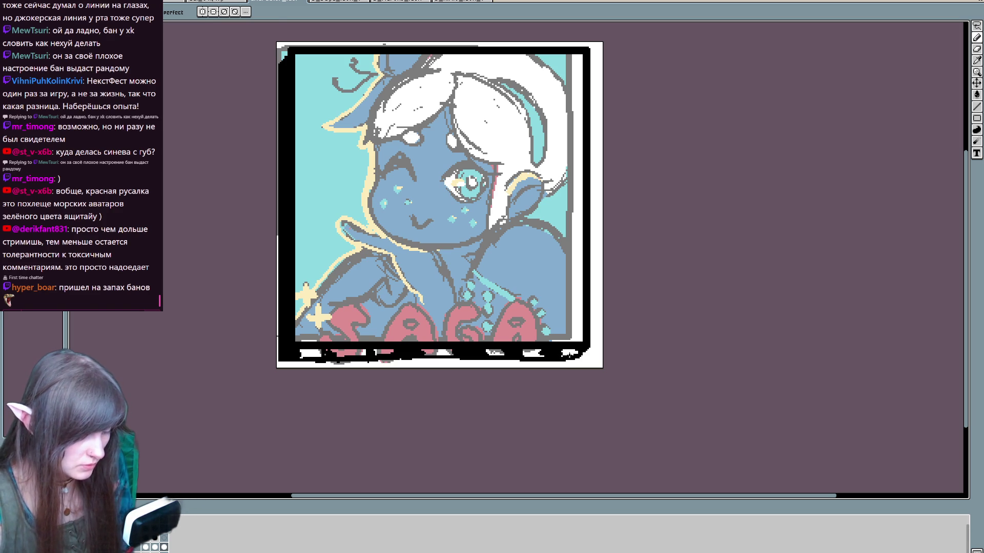
key(g)
click(569, 354)
click(528, 353)
click(495, 353)
click(437, 353)
click(383, 354)
click(348, 353)
click(310, 354)
Step: Fill the last speck near the bottom-left border and return to the Marena frame
key(b)
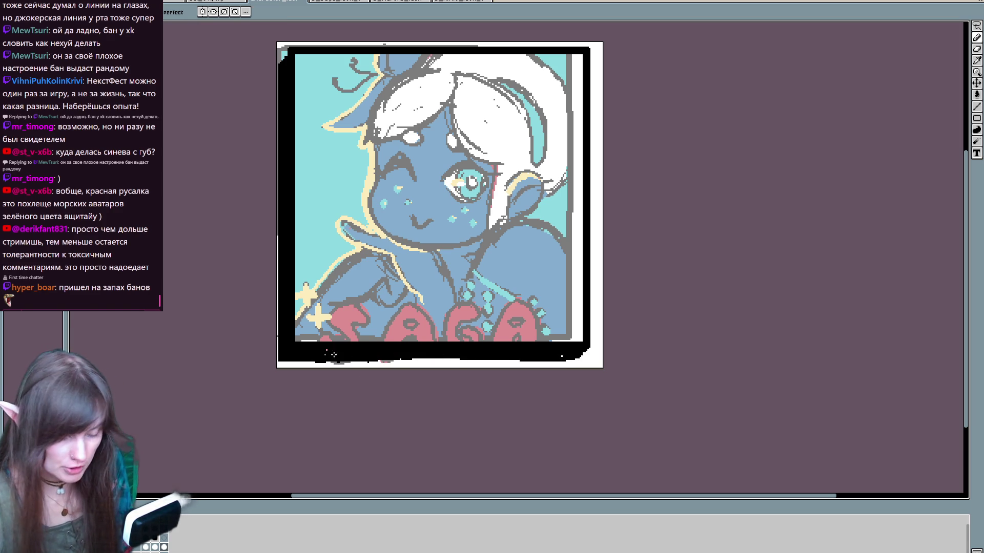
key(g)
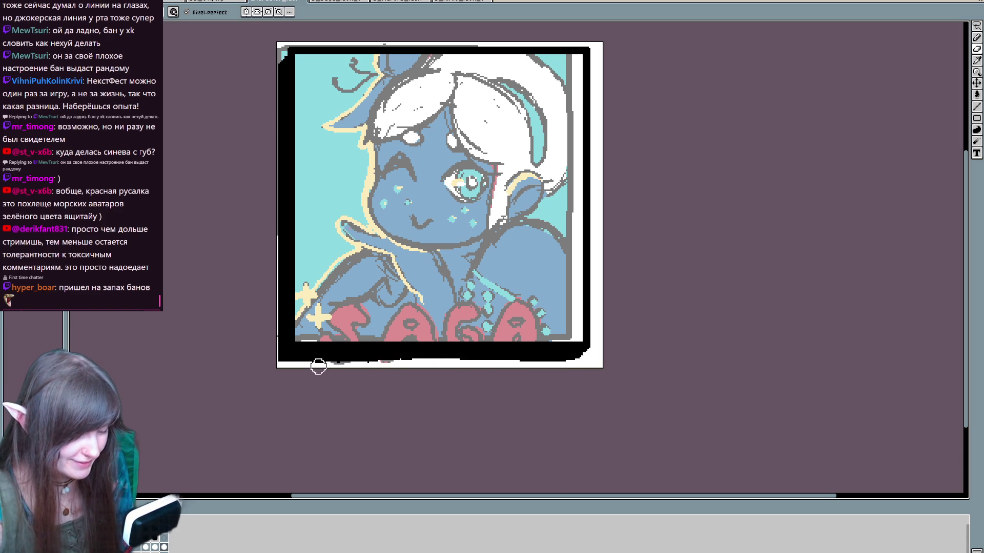
click(318, 362)
key(b)
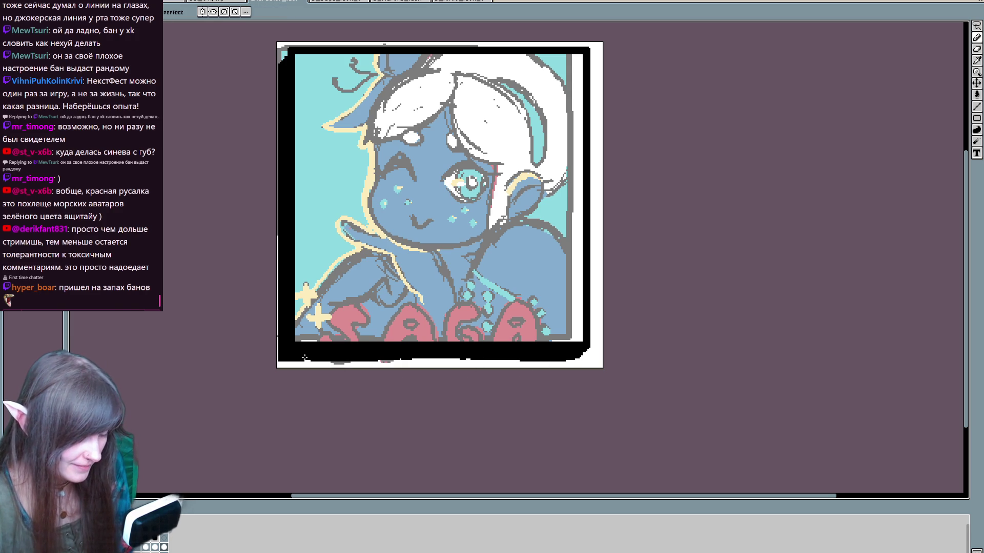
drag(652, 364, 623, 419)
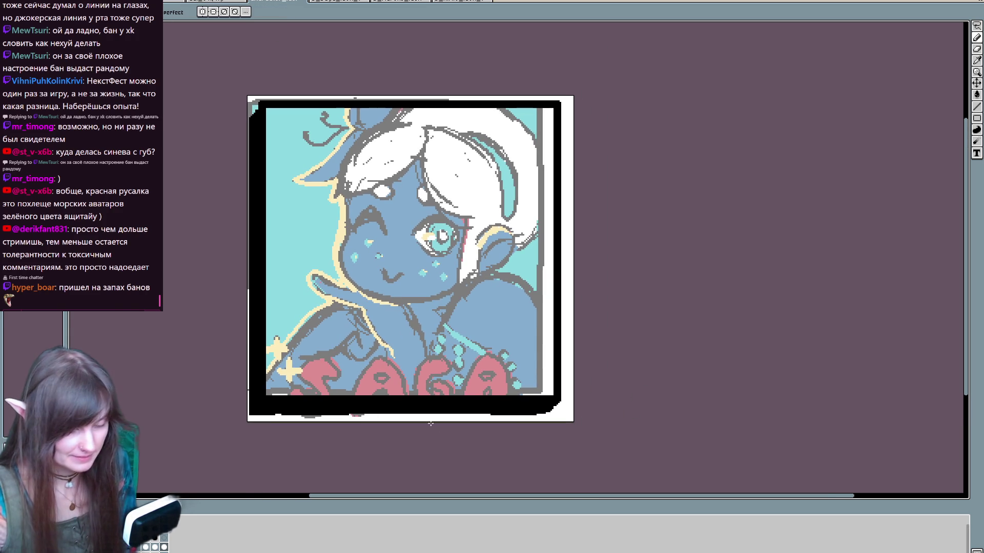
click(155, 547)
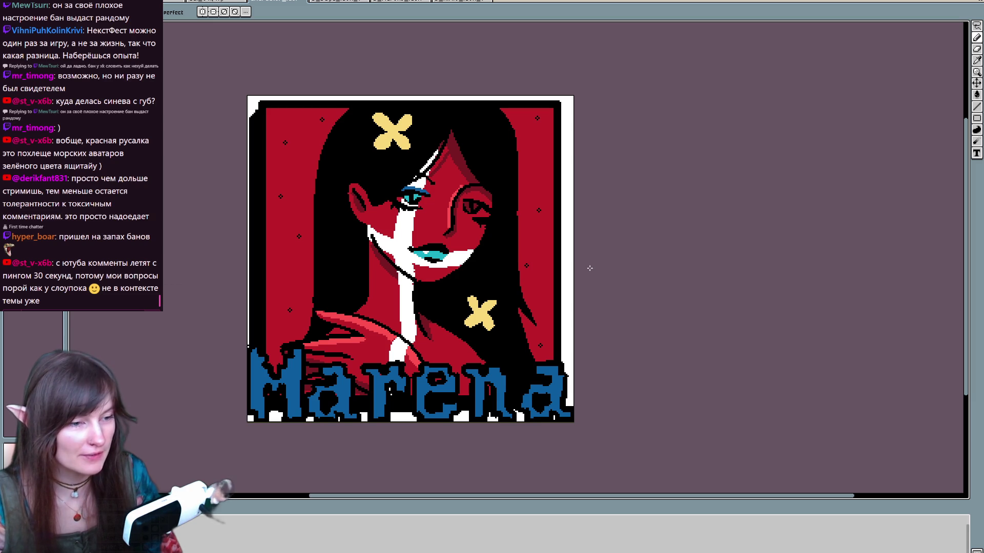
Step: Switch to the blue-skinned girl's frame and sketch a black diagonal stroke into its lower-left corner
mouse_move(543, 336)
mouse_down()
mouse_move(586, 263)
mouse_move(586, 229)
mouse_up()
mouse_move(610, 288)
mouse_down()
mouse_move(610, 322)
mouse_move(656, 230)
mouse_up()
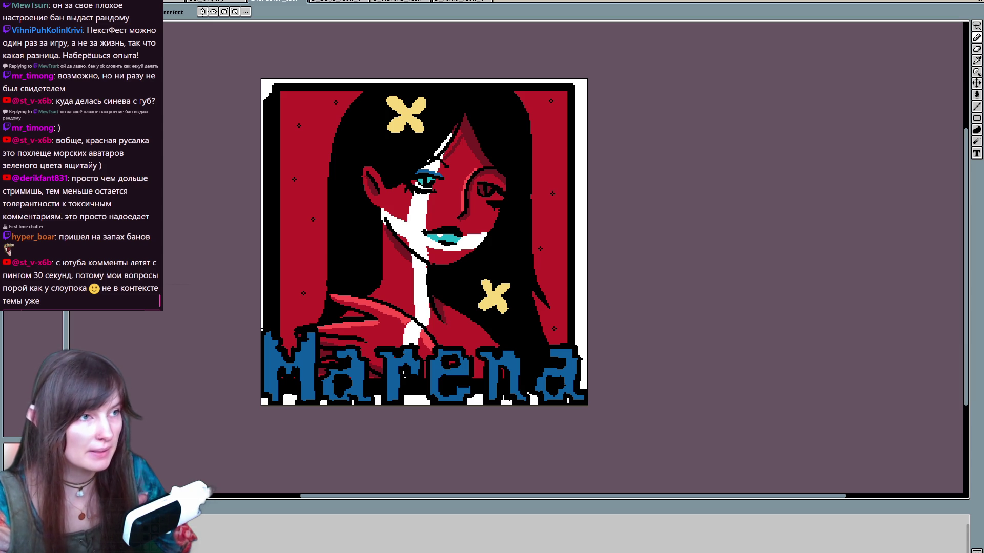
drag(625, 279, 624, 285)
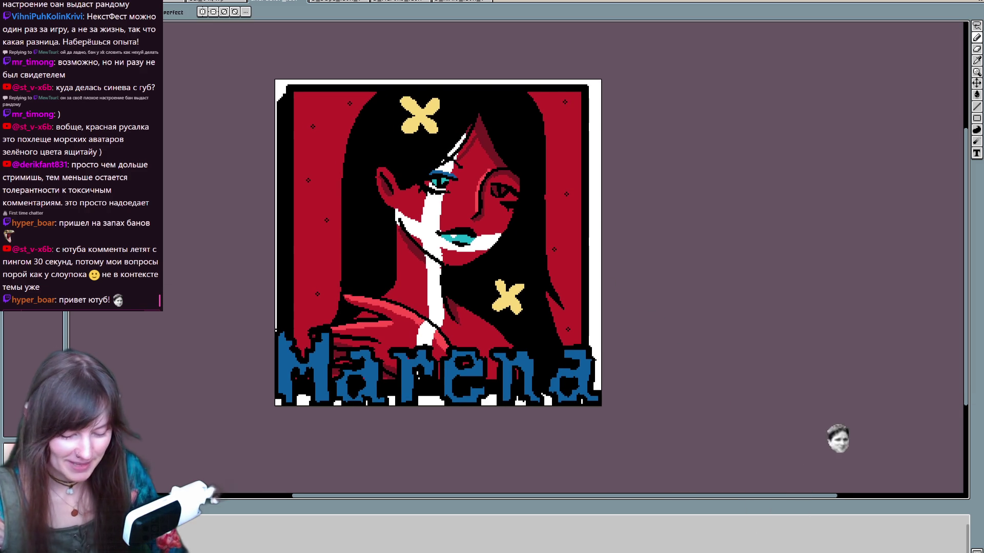
key(ctrl+Tab)
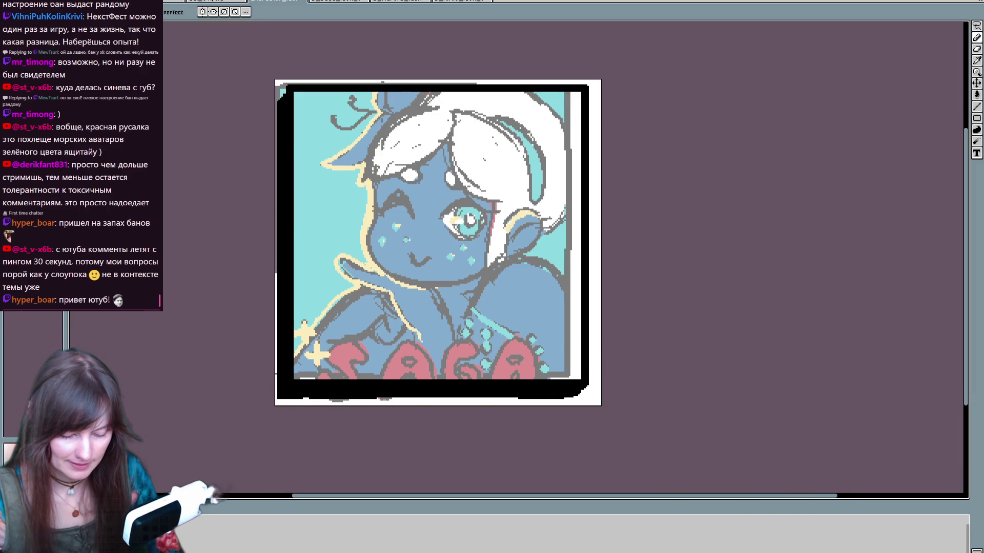
key(ctrl+Tab)
key(ctrl+Tab)
key(ctrl+Tab)
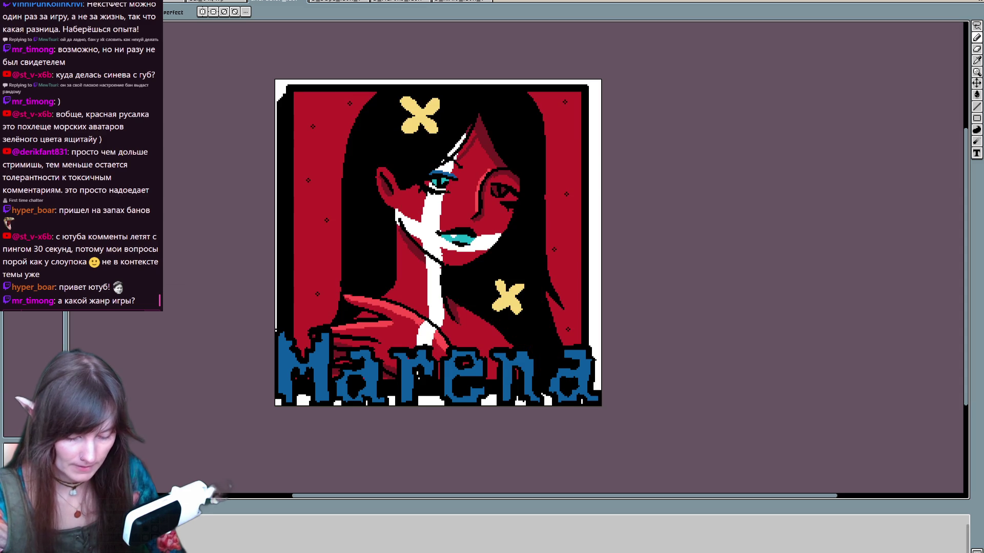
key(ctrl+shift+Tab)
mouse_move(307, 349)
mouse_down()
mouse_move(354, 325)
mouse_move(262, 409)
mouse_up()
key(ctrl+z)
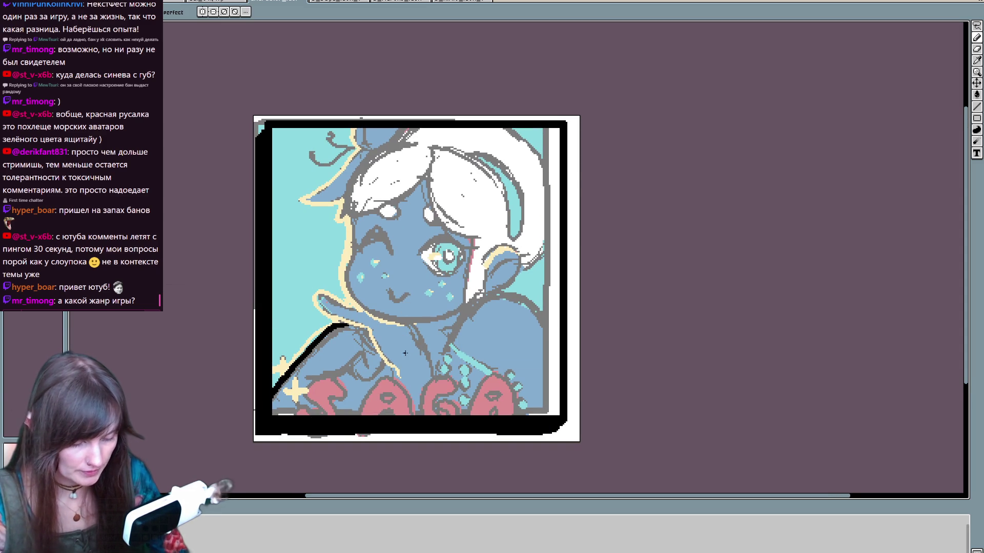
Step: Ink black outlines for the hand, finger lines and curved shoulder at lower left
mouse_move(314, 373)
mouse_down()
mouse_move(359, 356)
mouse_move(351, 369)
mouse_move(384, 363)
mouse_move(373, 335)
mouse_move(338, 325)
mouse_up()
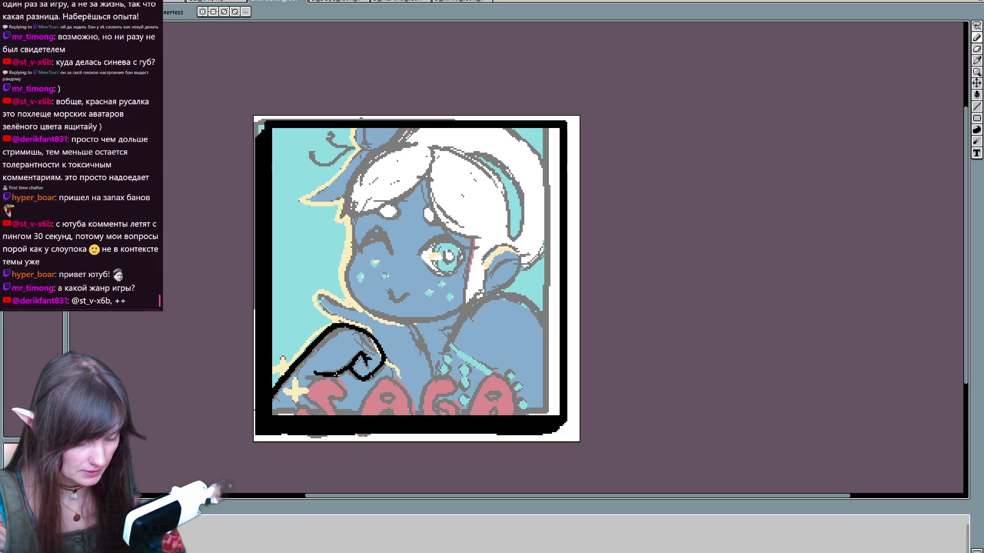
drag(338, 379, 317, 425)
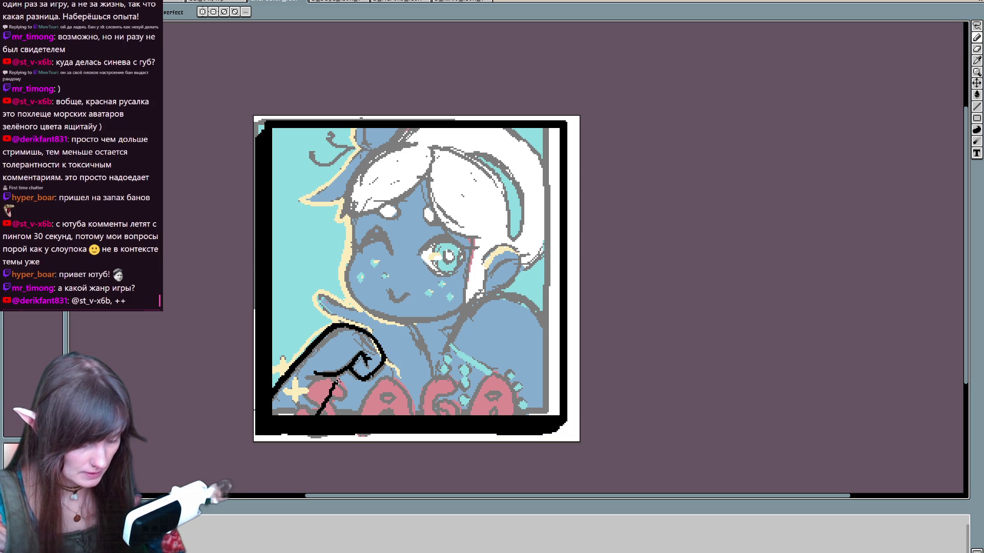
drag(334, 385, 357, 387)
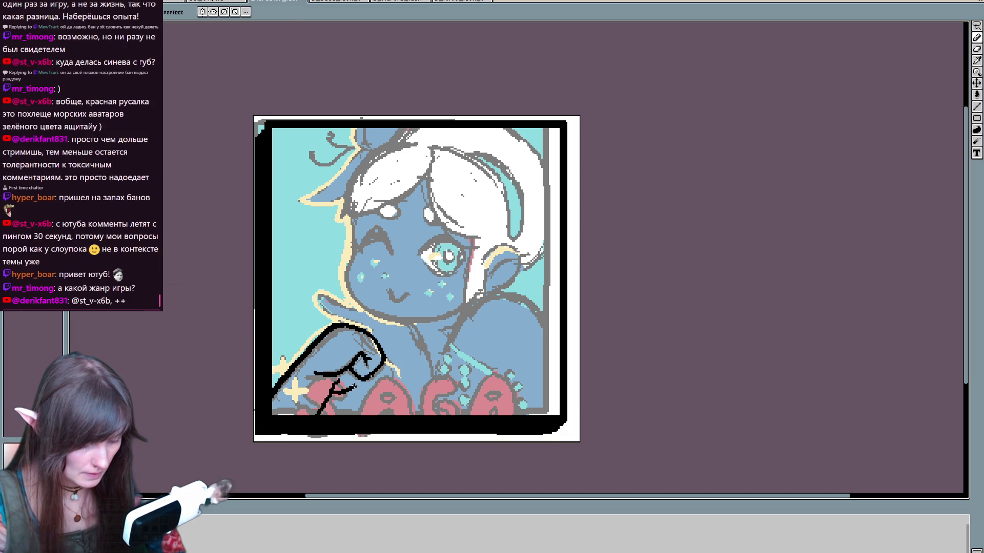
mouse_move(425, 332)
mouse_down()
mouse_move(396, 336)
mouse_move(362, 322)
mouse_up()
key(ctrl+z)
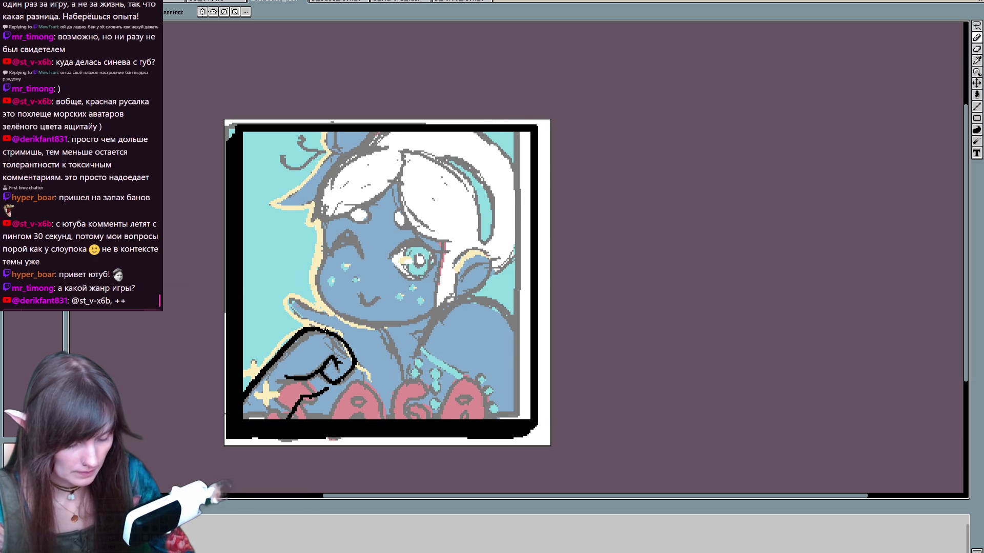
mouse_move(287, 292)
mouse_down()
mouse_move(305, 310)
mouse_move(359, 323)
mouse_move(397, 353)
mouse_move(412, 402)
mouse_up()
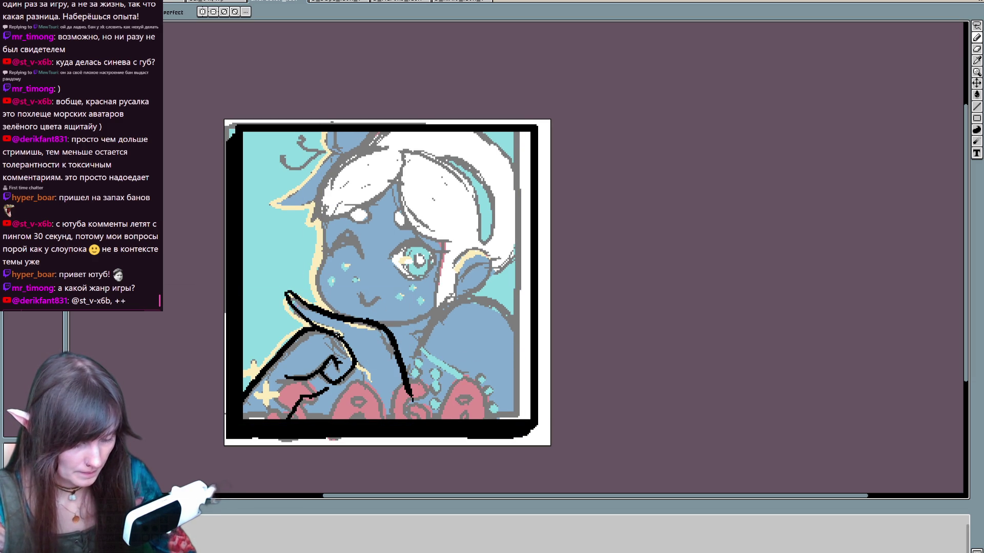
mouse_move(348, 347)
mouse_down()
mouse_move(388, 389)
mouse_move(372, 410)
mouse_move(414, 418)
mouse_up()
key(ctrl+z)
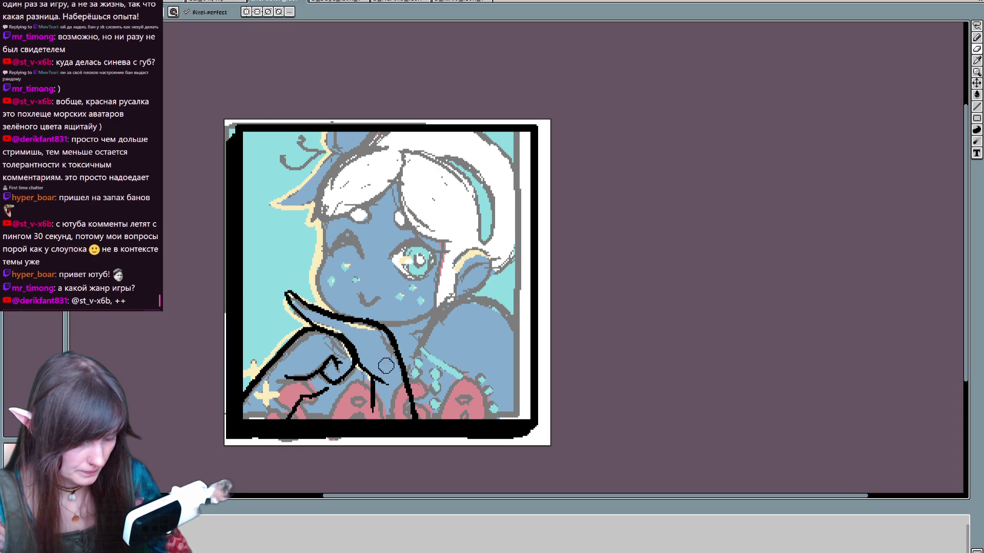
Step: Outline the fingers, the side of the cheek and a jaw line ending before the ear
mouse_move(350, 261)
mouse_down()
mouse_move(379, 198)
mouse_move(382, 301)
mouse_up()
mouse_move(328, 348)
mouse_down()
mouse_move(299, 349)
mouse_move(344, 364)
mouse_move(302, 349)
mouse_move(333, 354)
mouse_up()
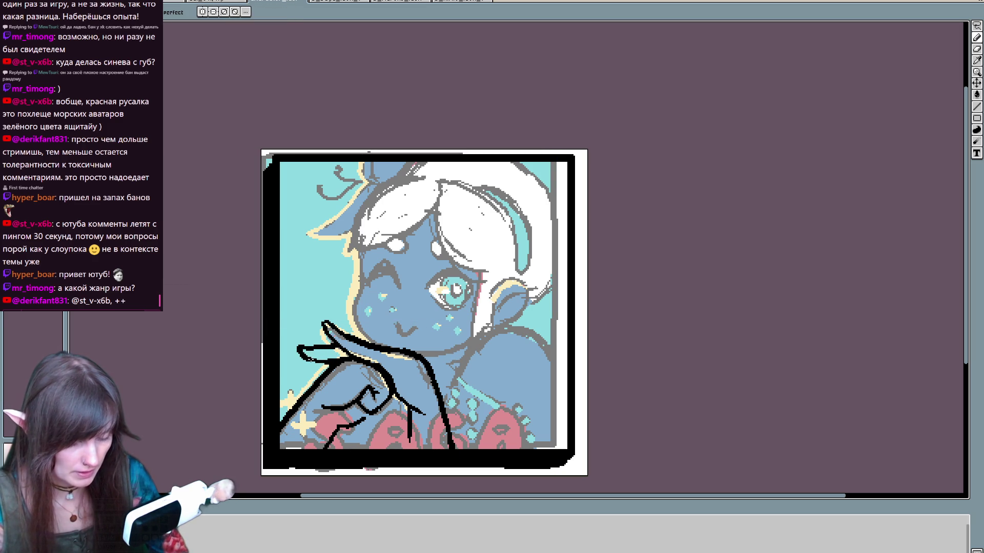
mouse_move(323, 362)
mouse_down()
mouse_move(296, 365)
mouse_move(326, 373)
mouse_move(316, 386)
mouse_up()
key(ctrl+z)
mouse_move(318, 254)
mouse_down()
mouse_move(311, 304)
mouse_move(328, 348)
mouse_move(403, 359)
mouse_move(436, 333)
mouse_up()
key(ctrl+z)
drag(377, 362, 441, 328)
key(ctrl+z)
drag(370, 359, 430, 347)
mouse_move(437, 275)
mouse_down()
mouse_move(428, 343)
mouse_move(449, 296)
mouse_move(484, 307)
mouse_move(461, 328)
mouse_up()
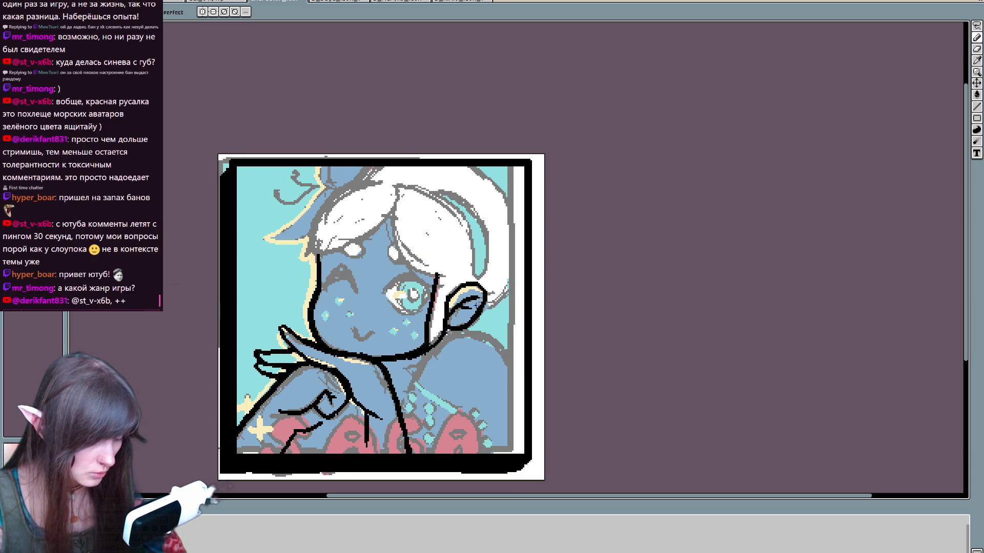
Step: Outline the top and right edge of the white hair in black, redoing failed strokes
mouse_move(447, 278)
mouse_down()
mouse_move(398, 191)
mouse_move(319, 257)
mouse_move(392, 181)
mouse_move(455, 210)
mouse_move(481, 280)
mouse_up()
drag(432, 189, 484, 262)
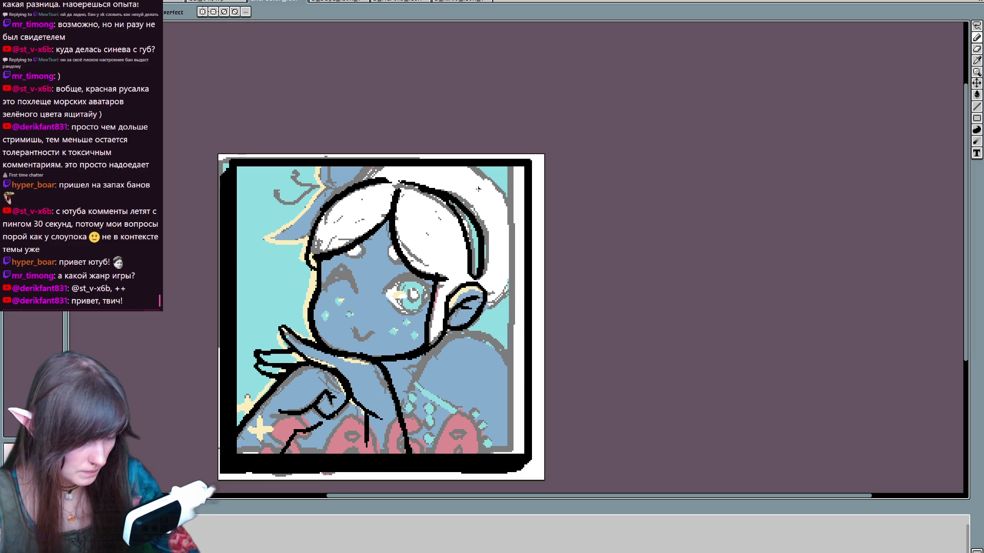
drag(351, 184, 377, 164)
drag(468, 165, 510, 225)
key(ctrl+z)
mouse_move(466, 163)
mouse_down()
mouse_move(522, 282)
mouse_move(487, 307)
mouse_up()
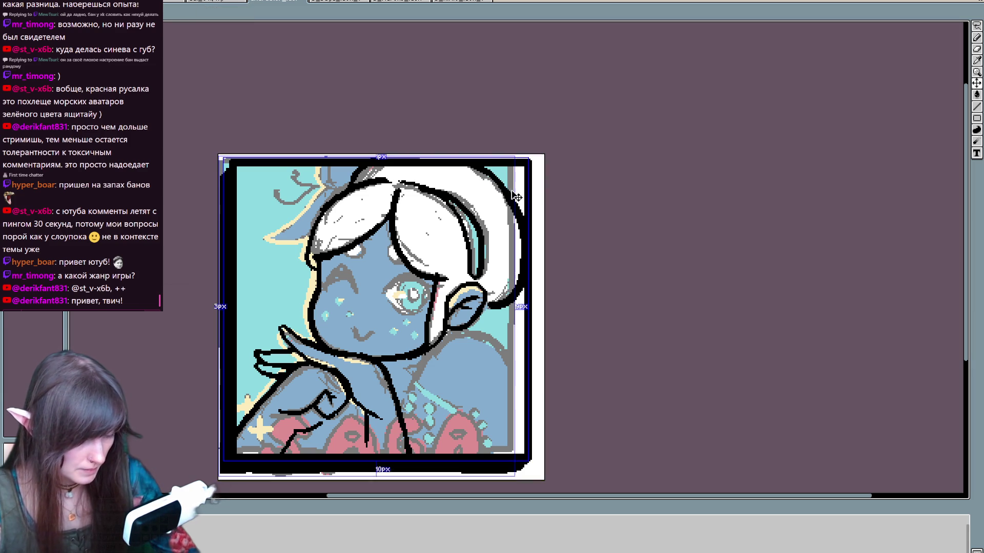
key(ctrl+z)
mouse_move(472, 164)
mouse_down()
mouse_move(516, 243)
mouse_move(482, 310)
mouse_move(524, 223)
mouse_up()
key(ctrl+z)
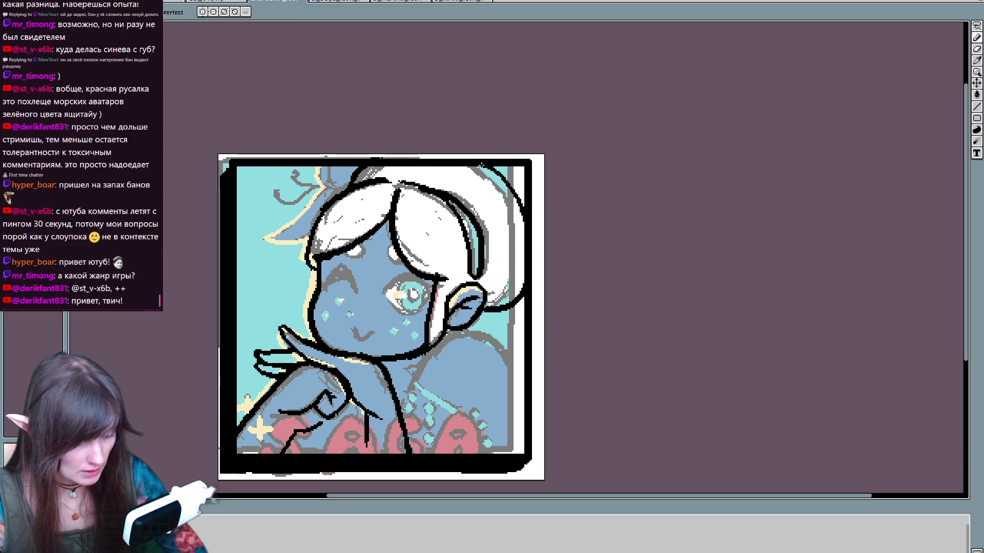
key(ctrl+z)
mouse_move(507, 171)
mouse_down()
mouse_move(523, 208)
mouse_move(521, 197)
mouse_up()
key(ctrl+z)
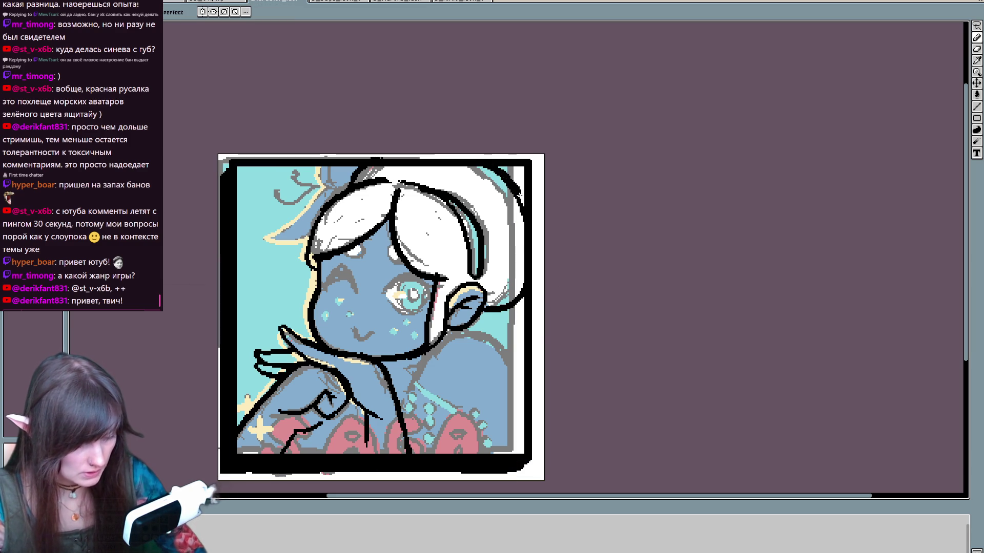
Step: Ink the shoulder, neck, right shoulder, smiling mouth and winking eye in black
mouse_move(439, 392)
mouse_down()
mouse_move(487, 350)
mouse_move(498, 323)
mouse_move(506, 387)
mouse_up()
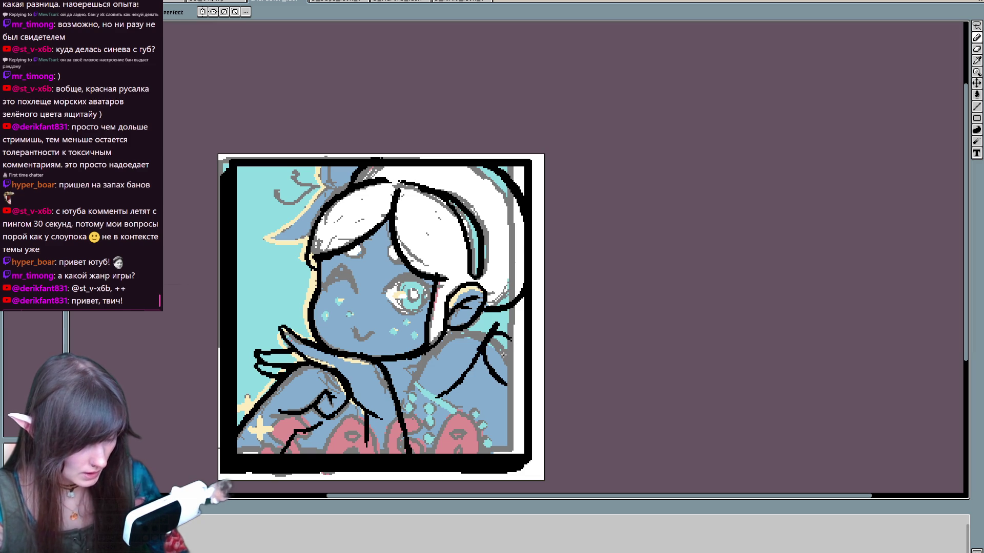
key(v)
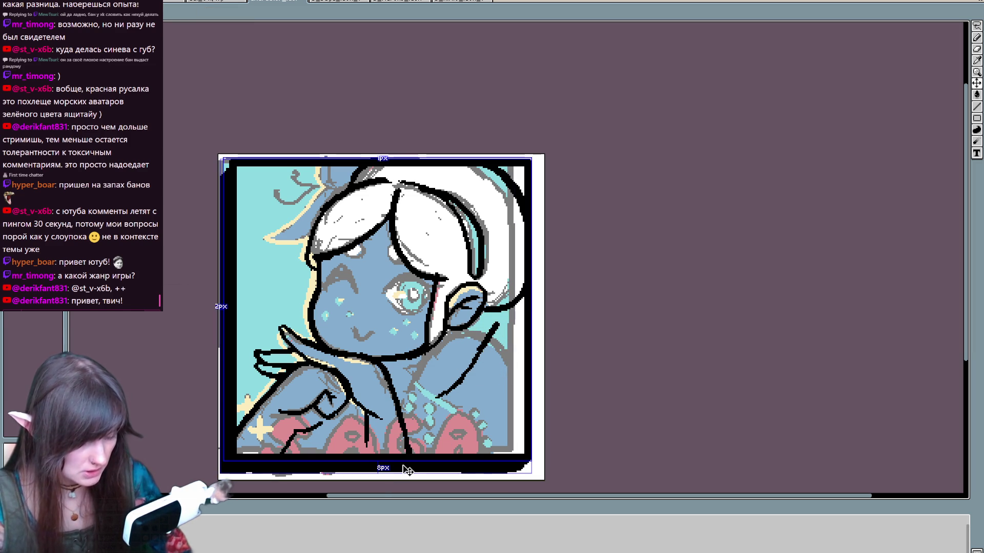
key(b)
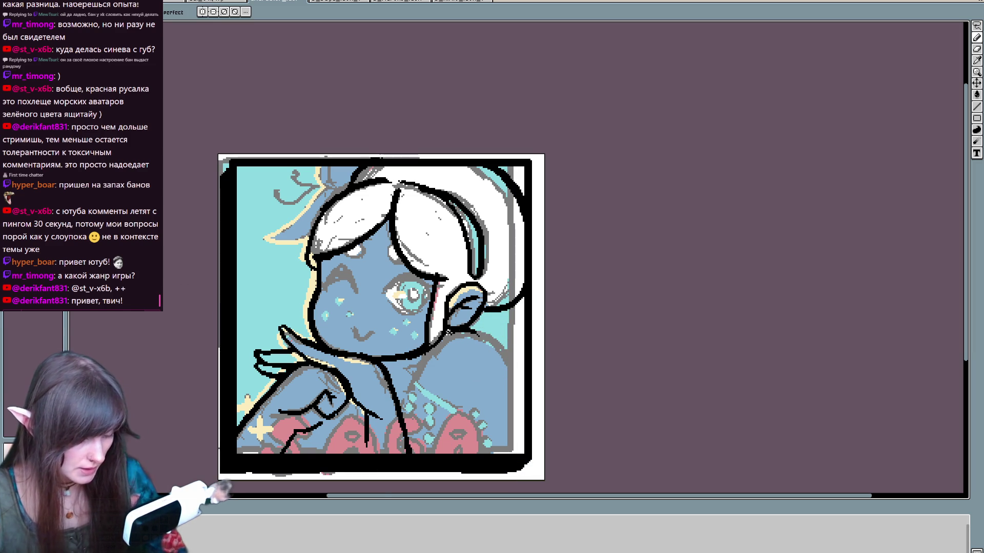
mouse_move(432, 349)
mouse_down()
mouse_move(406, 451)
mouse_move(408, 428)
mouse_up()
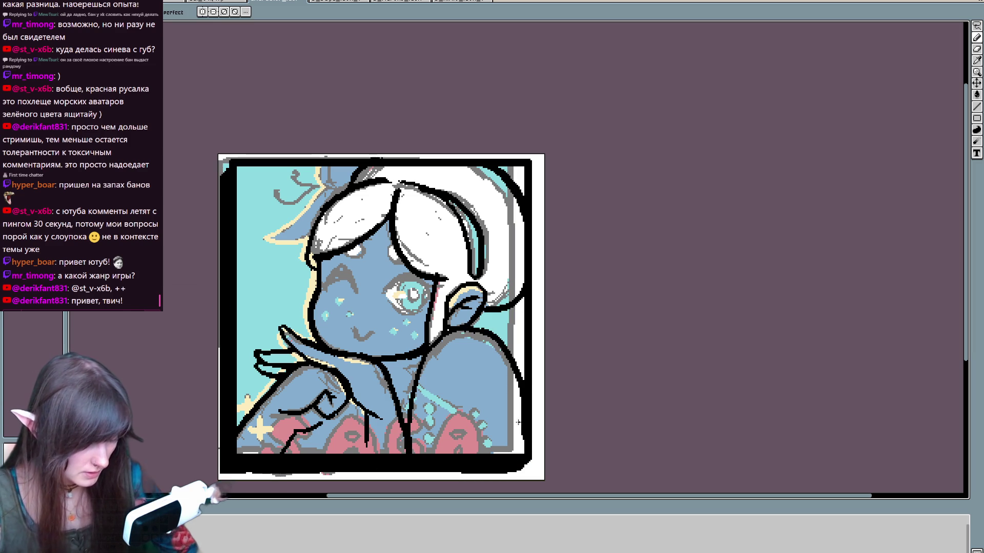
drag(464, 328, 523, 448)
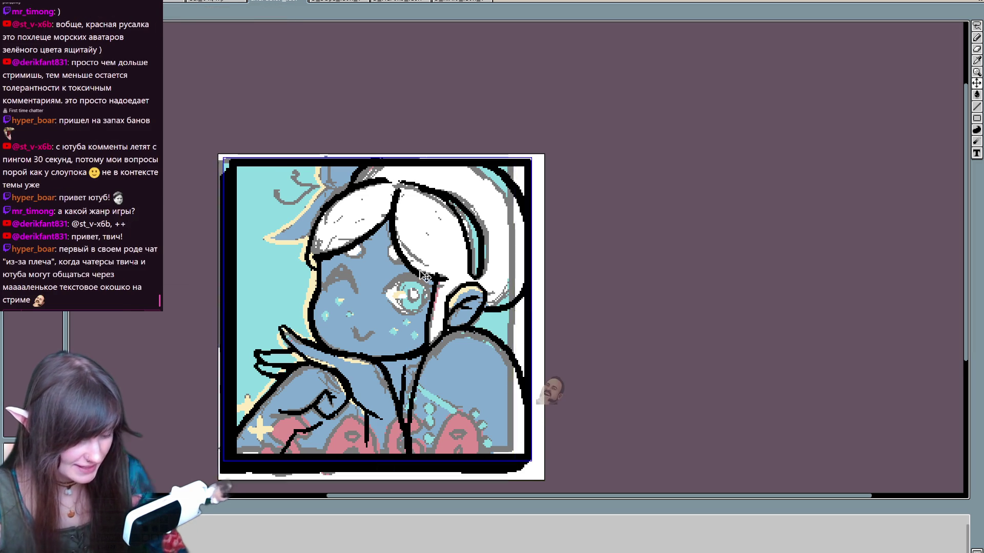
drag(356, 321, 375, 324)
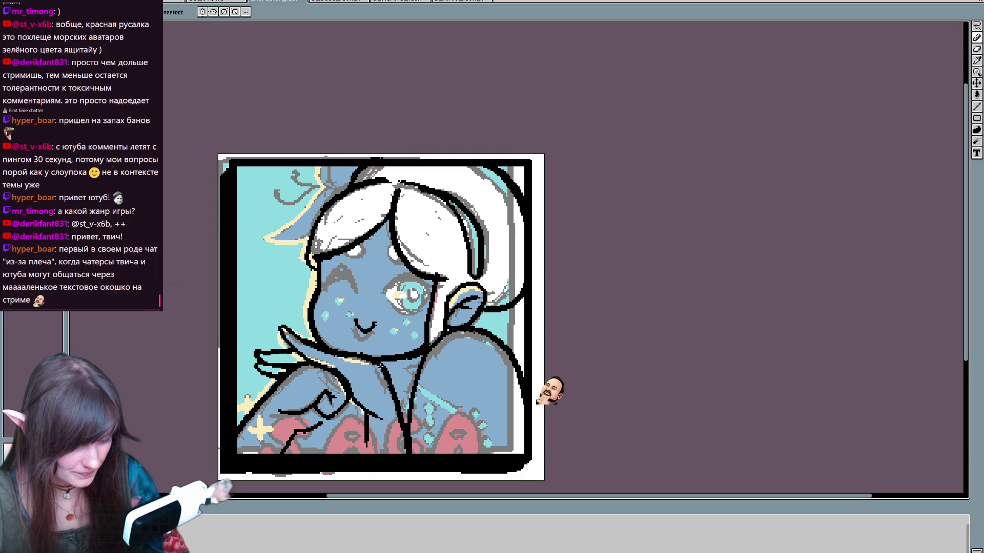
mouse_move(353, 281)
mouse_down()
mouse_move(322, 288)
mouse_move(341, 266)
mouse_move(356, 285)
mouse_move(353, 277)
mouse_up()
Step: Add dark lashes to the winking eye and along the open eye's top line and outer corner
key(e)
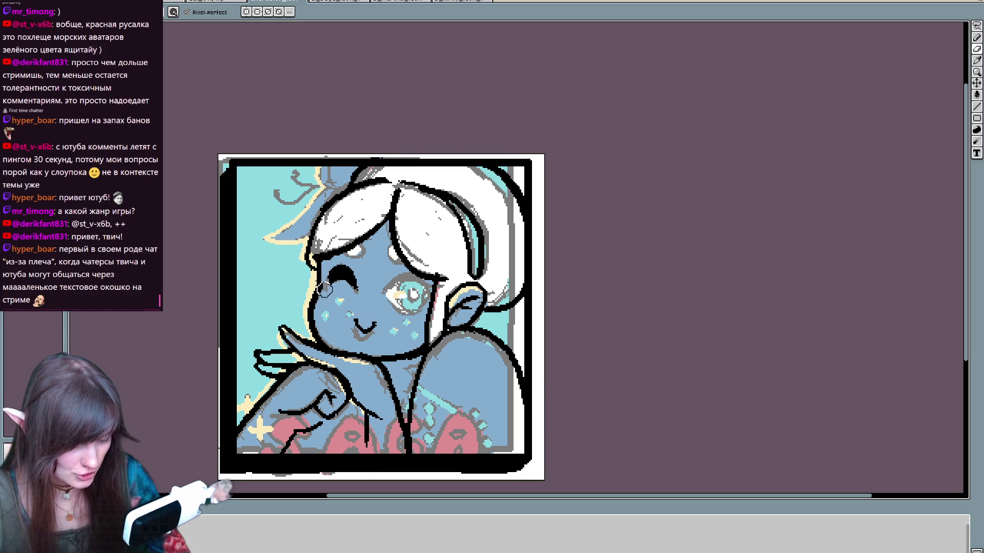
key(b)
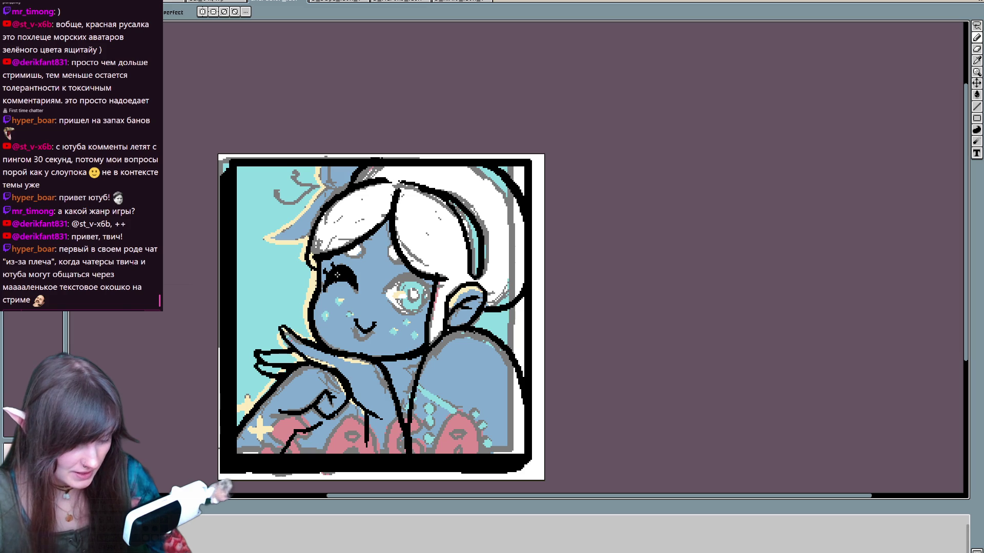
click(326, 272)
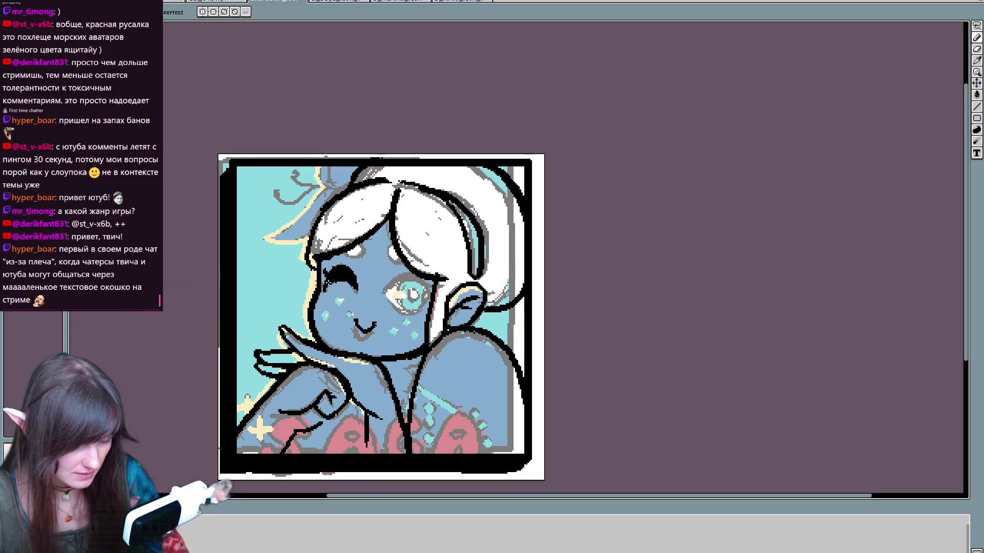
click(331, 274)
mouse_move(383, 290)
mouse_down()
mouse_move(426, 280)
mouse_move(432, 296)
mouse_move(449, 293)
mouse_up()
key(ctrl+z)
click(435, 292)
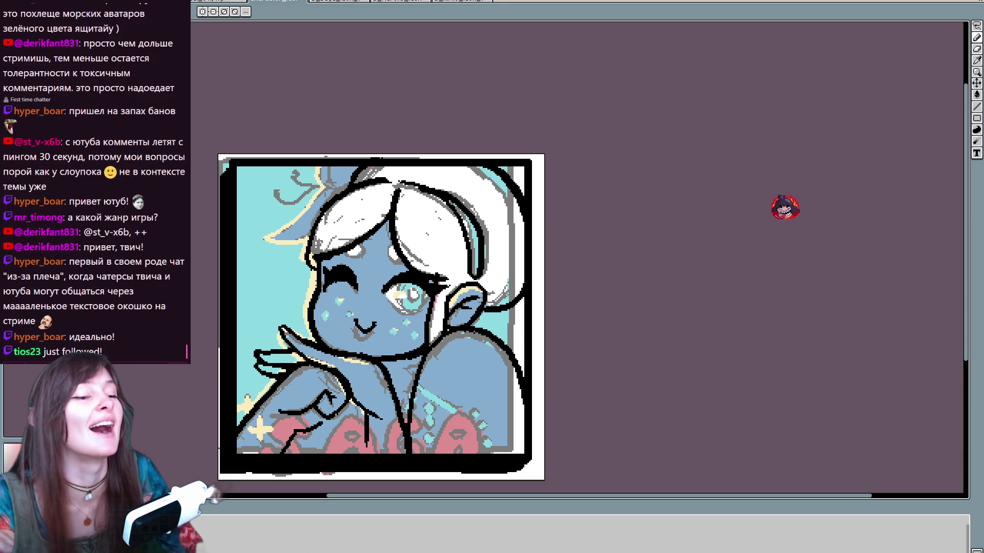
Step: Reframe the portrait and outline the ear's top edge in black to its tip, redoing a stray stroke
mouse_move(481, 405)
mouse_down()
mouse_move(514, 339)
mouse_move(511, 384)
mouse_up()
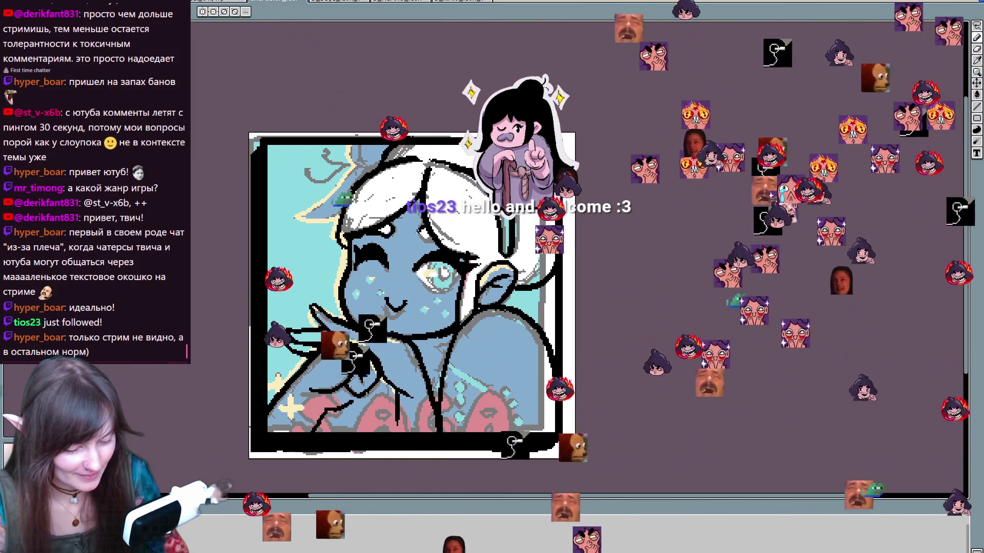
mouse_move(480, 248)
mouse_down()
mouse_move(488, 288)
mouse_move(495, 274)
mouse_move(491, 301)
mouse_move(498, 269)
mouse_move(465, 300)
mouse_move(473, 266)
mouse_up()
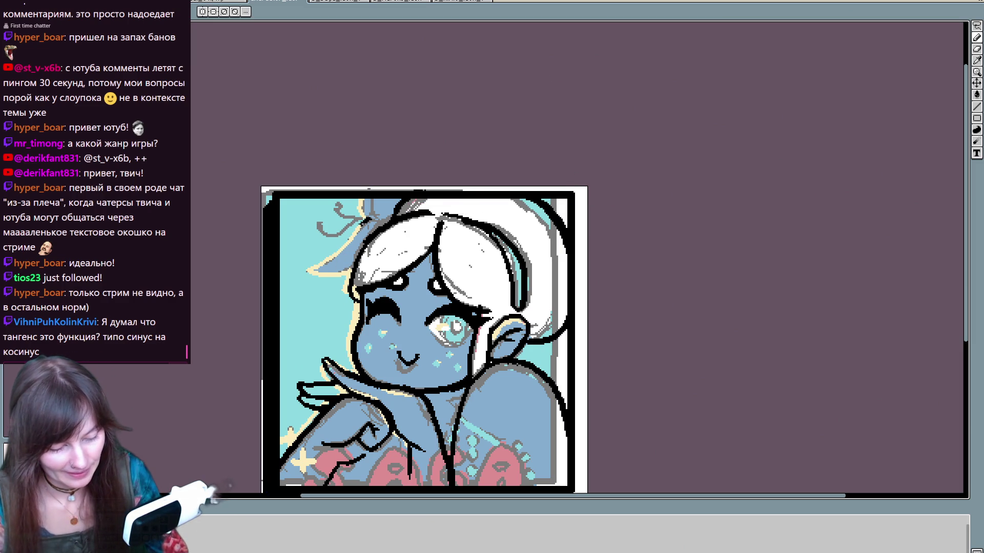
drag(364, 221, 297, 271)
key(ctrl+z)
drag(373, 218, 298, 271)
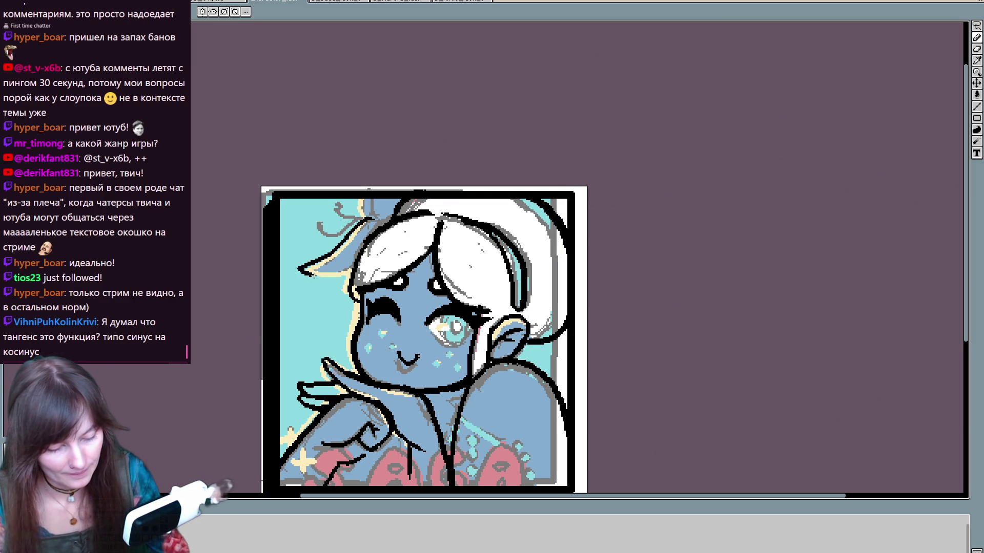
Step: Outline the bow on top of the head in black, undoing the misdrawn strokes
mouse_move(382, 200)
mouse_down()
mouse_move(365, 226)
mouse_move(373, 206)
mouse_move(330, 220)
mouse_up()
key(ctrl+z)
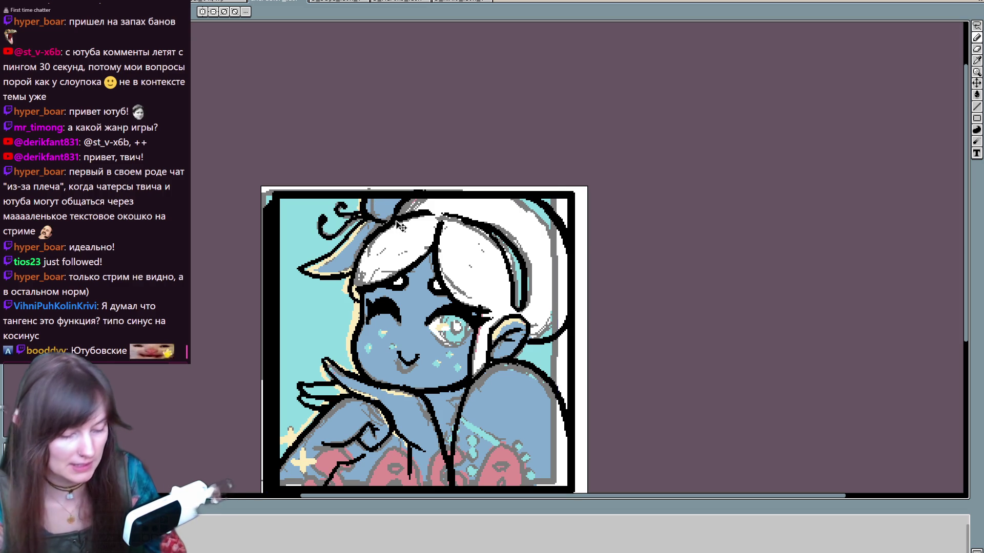
key(ctrl+z)
key(ctrl+z)
key(ctrl+z)
scroll(412, 383, down, 1)
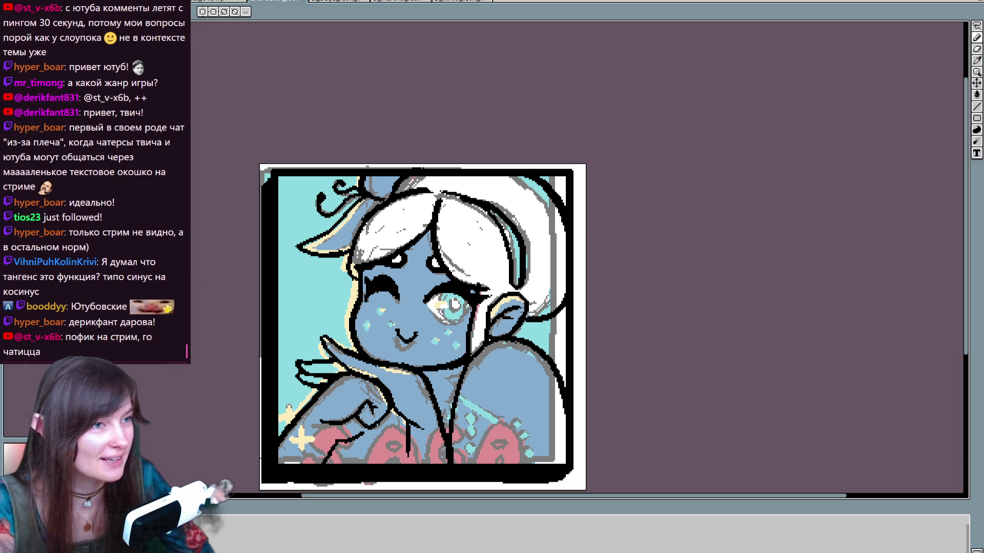
key(alt+Tab)
Step: Preview the Avoid Tangents, eyes tangent, Examples of Tangents and Purposeful Tangents images
double_click(398, 214)
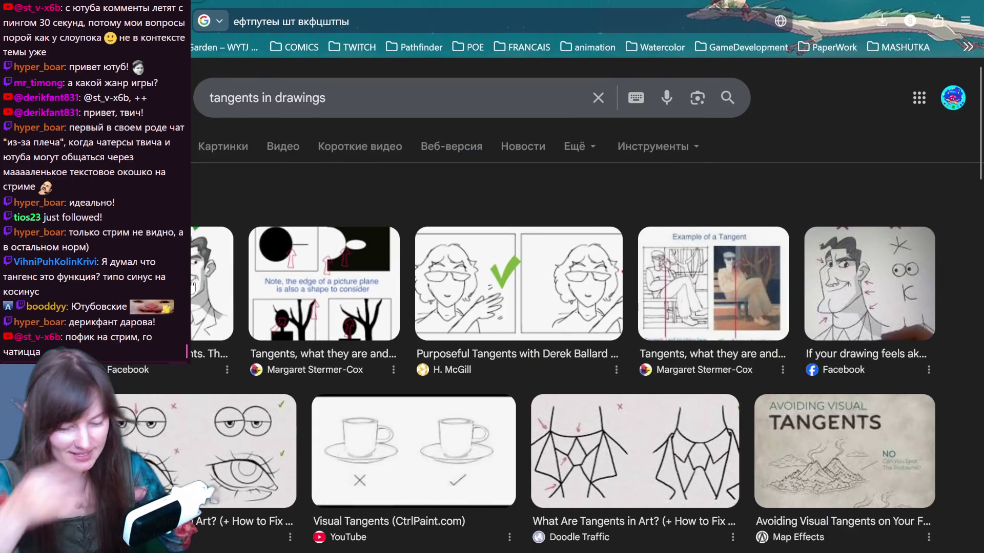
click(193, 286)
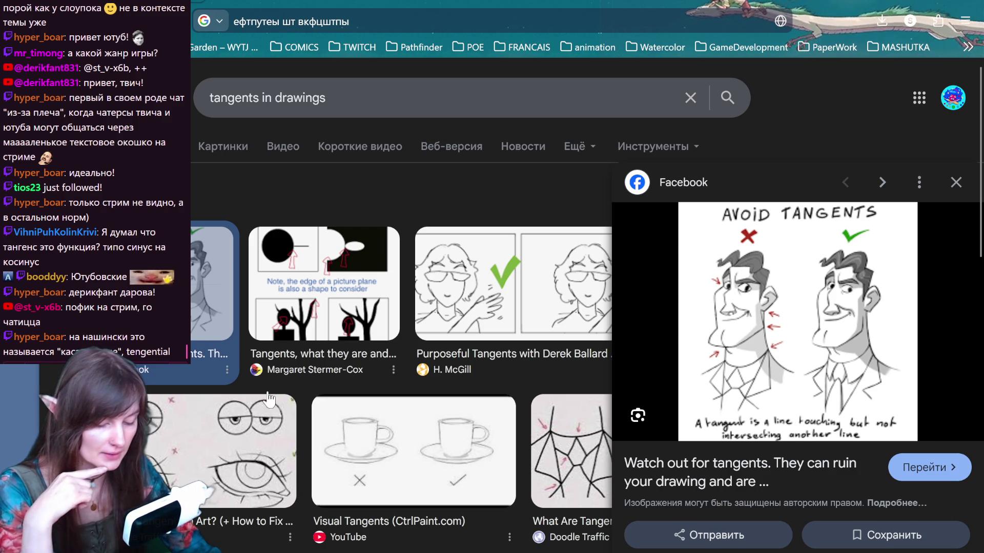
click(214, 449)
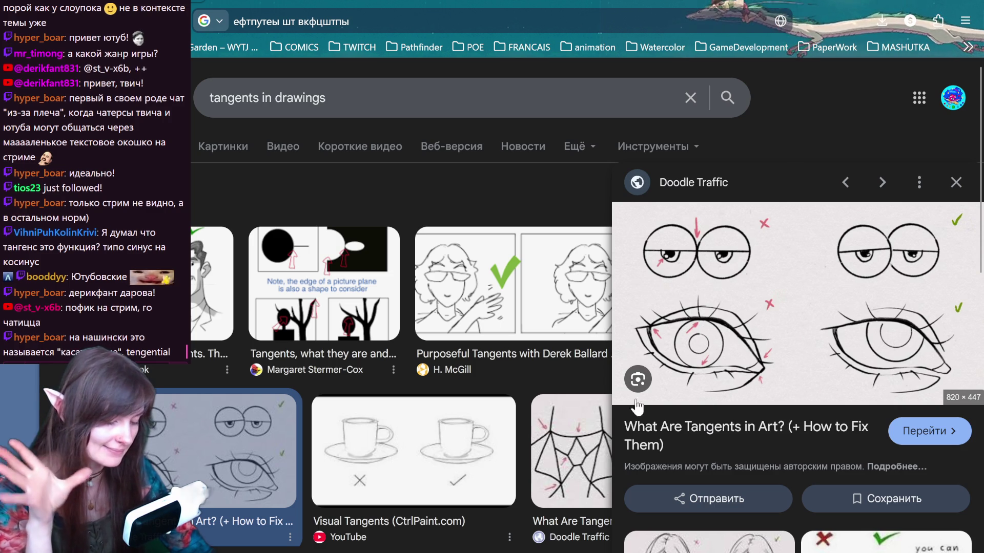
click(324, 282)
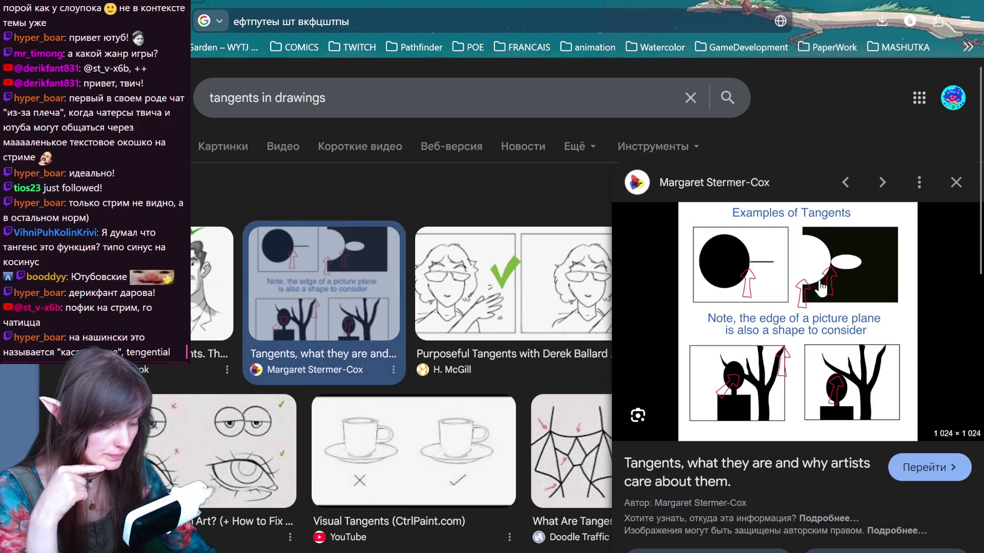
click(441, 372)
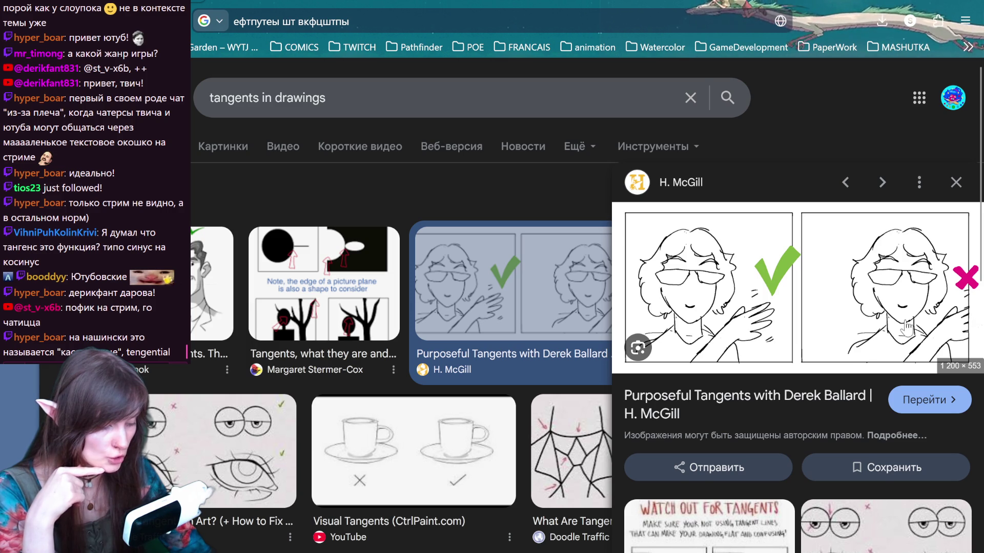
Step: Preview the Doodle Traffic 'What Are Tangents in Art?' example, then return to Aseprite
scroll(447, 359, down, 5)
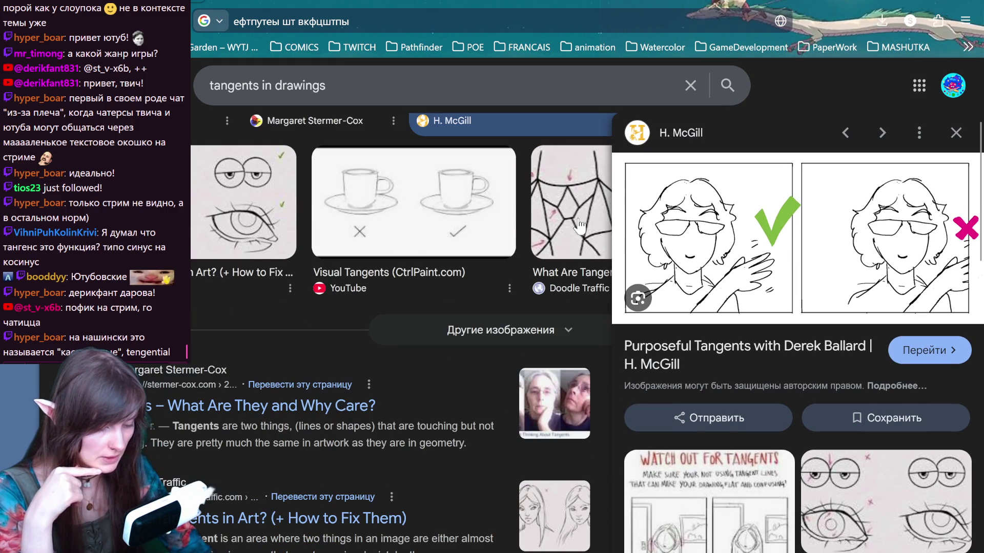
click(593, 228)
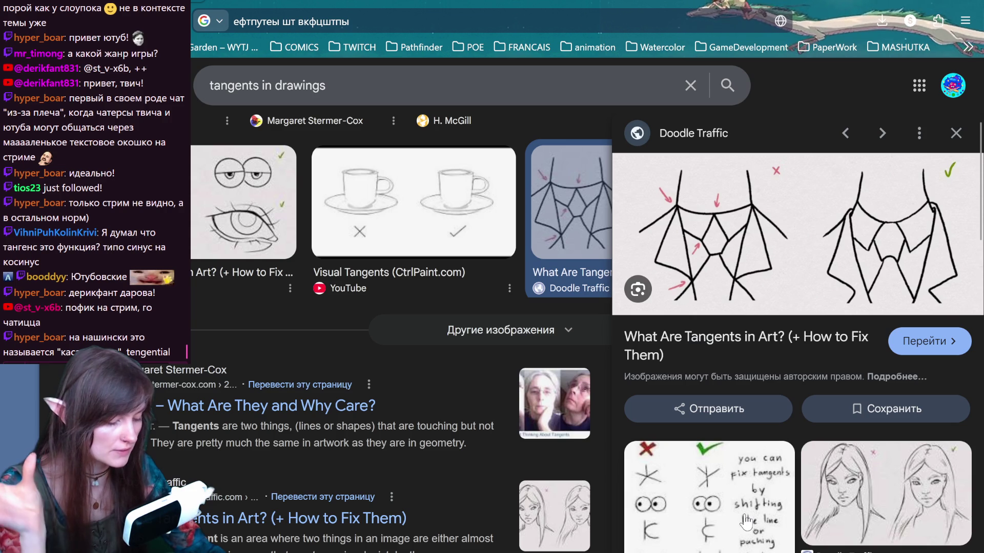
scroll(746, 523, down, 7)
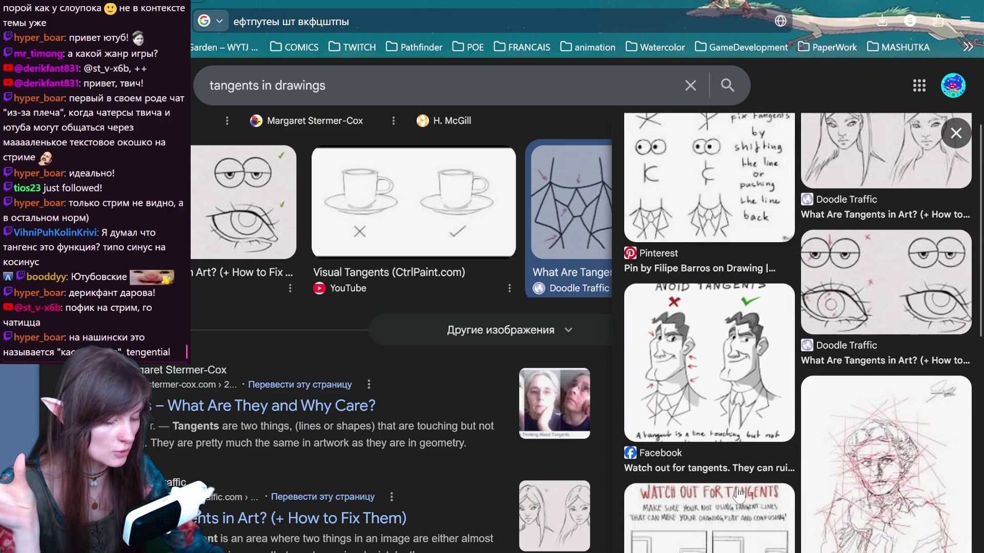
scroll(737, 496, up, 7)
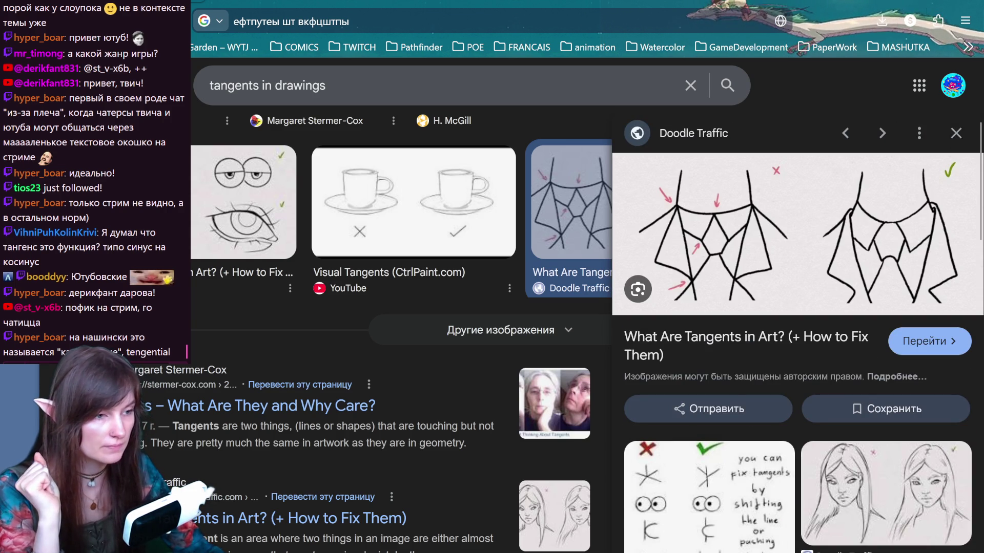
key(alt+Tab)
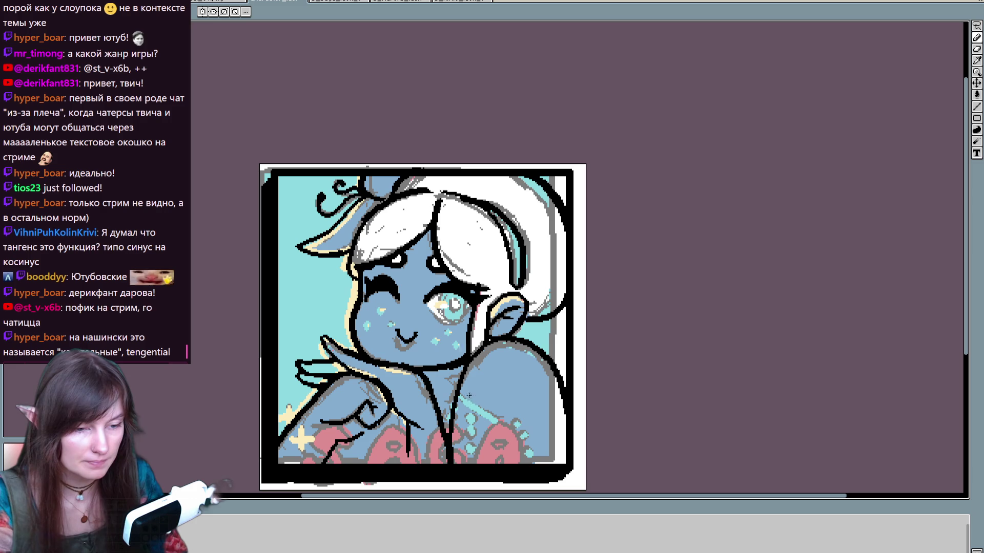
Step: Discard a trial neck line and open Canvas Size with borders offset to 6, 1, -6, -1
drag(454, 305, 445, 416)
key(ctrl+z)
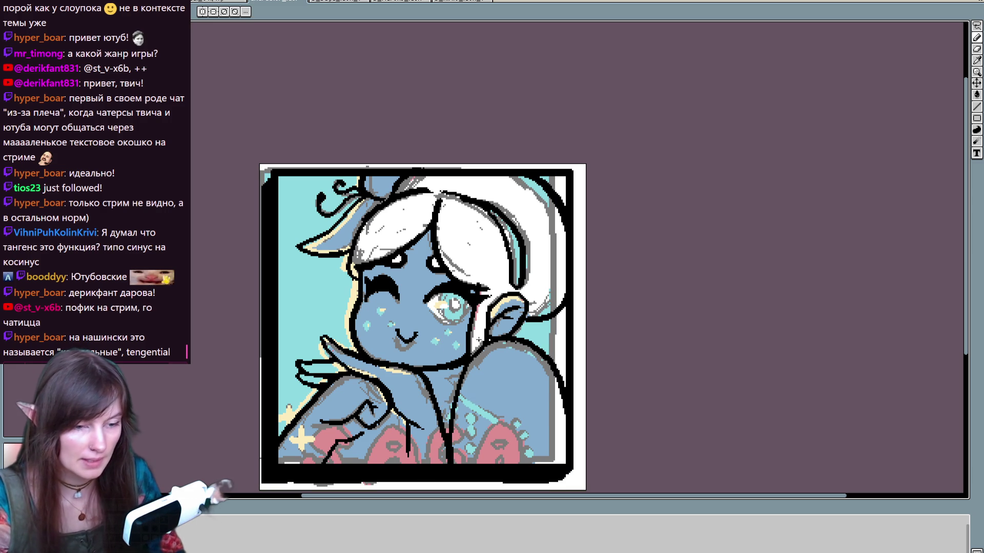
drag(423, 328, 428, 301)
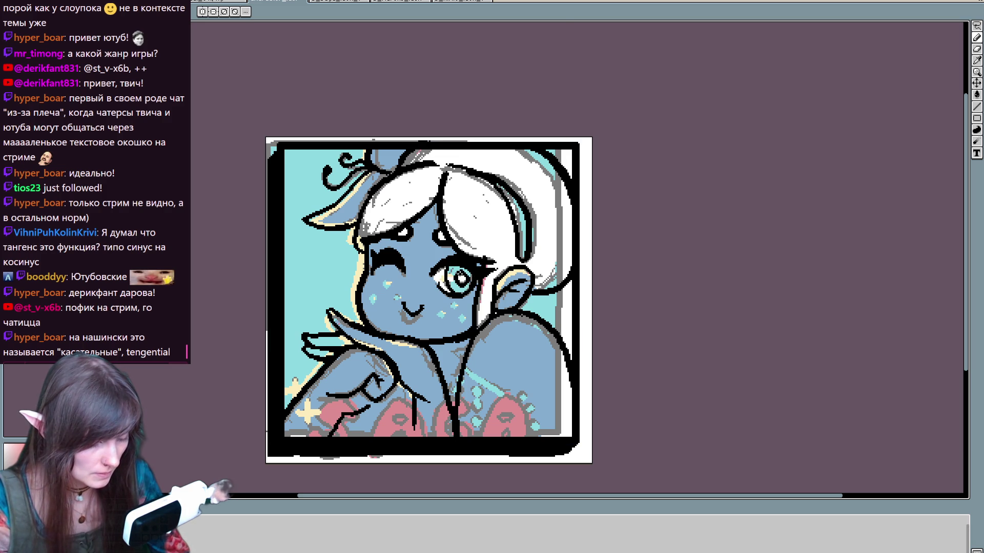
scroll(430, 292, down, 1)
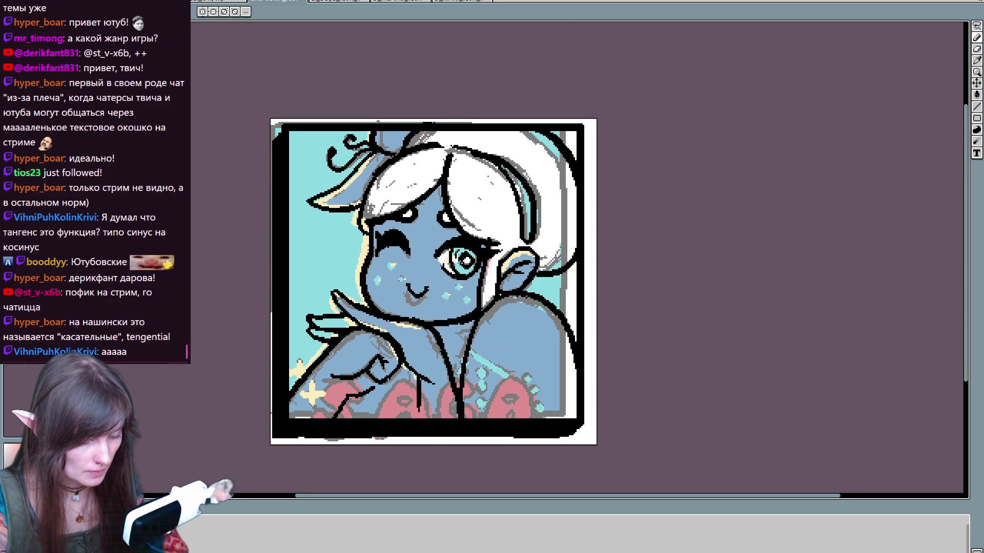
scroll(468, 303, down, 1)
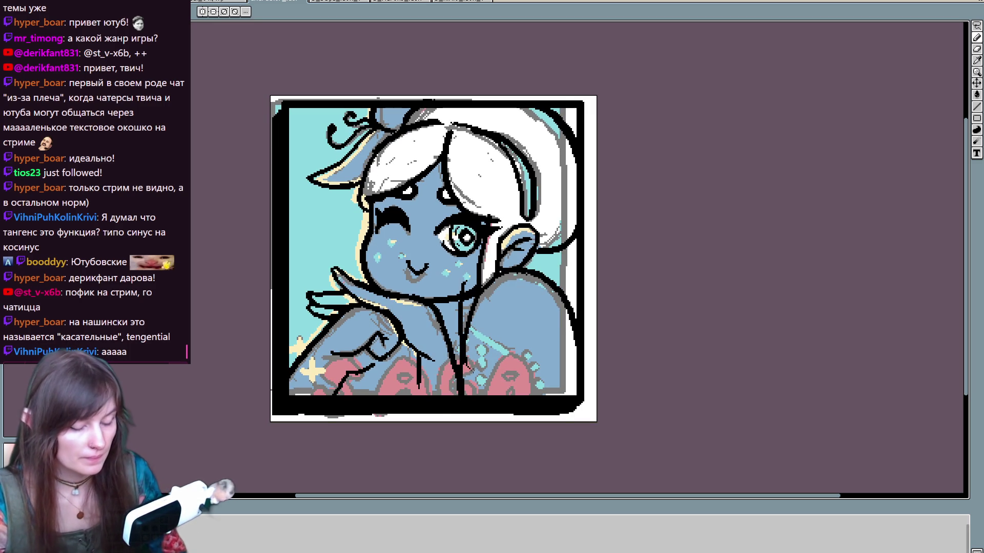
key(ctrl+alt+c)
drag(459, 278, 449, 277)
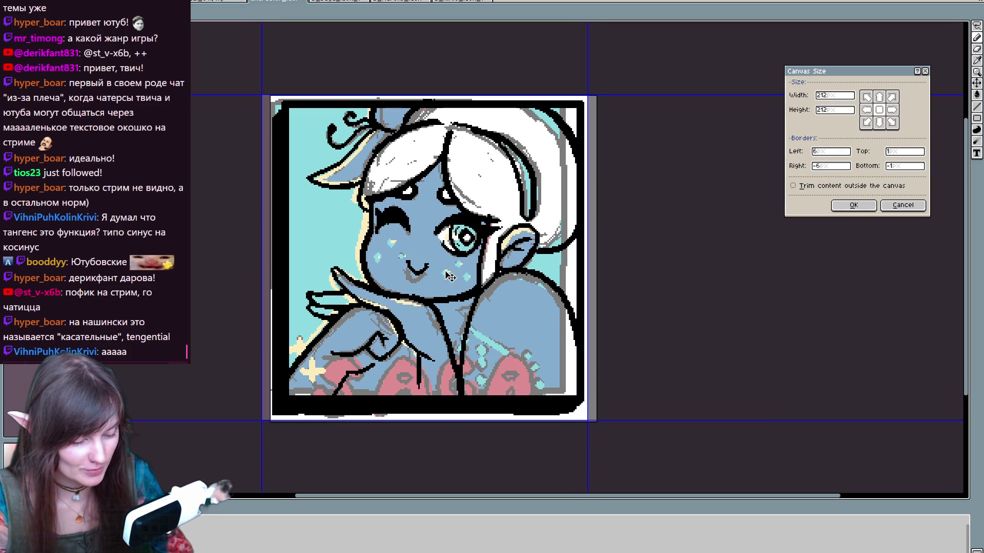
Step: Cancel the Canvas Size change and clear a trial selection on the lower artwork
click(903, 205)
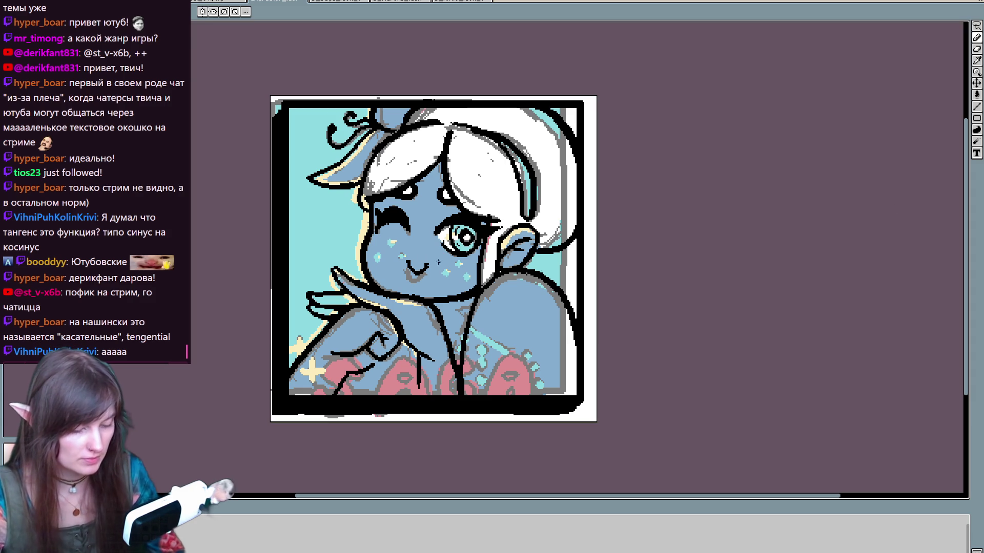
key(ctrl+alt+c)
click(903, 205)
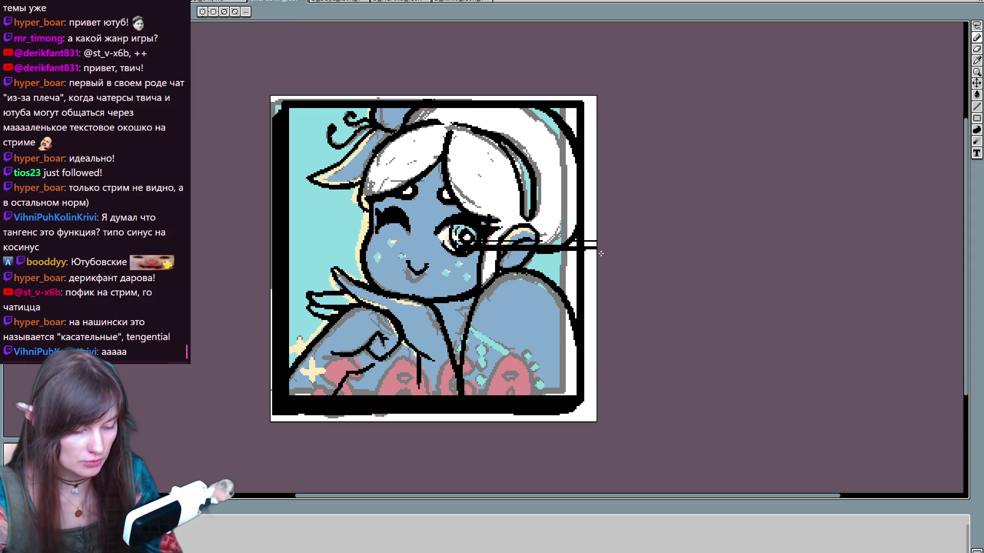
key(b)
key(ctrl+alt+c)
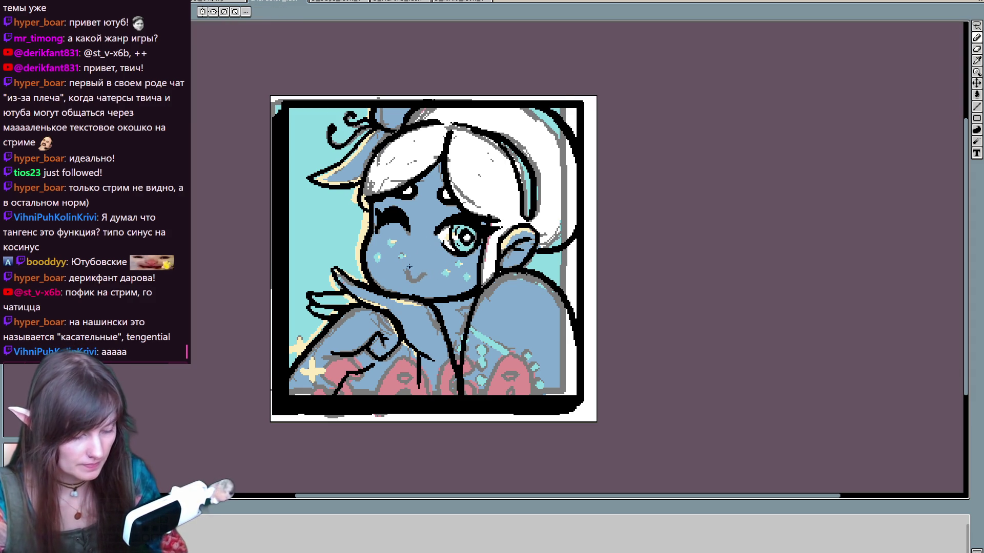
key(Escape)
key(m)
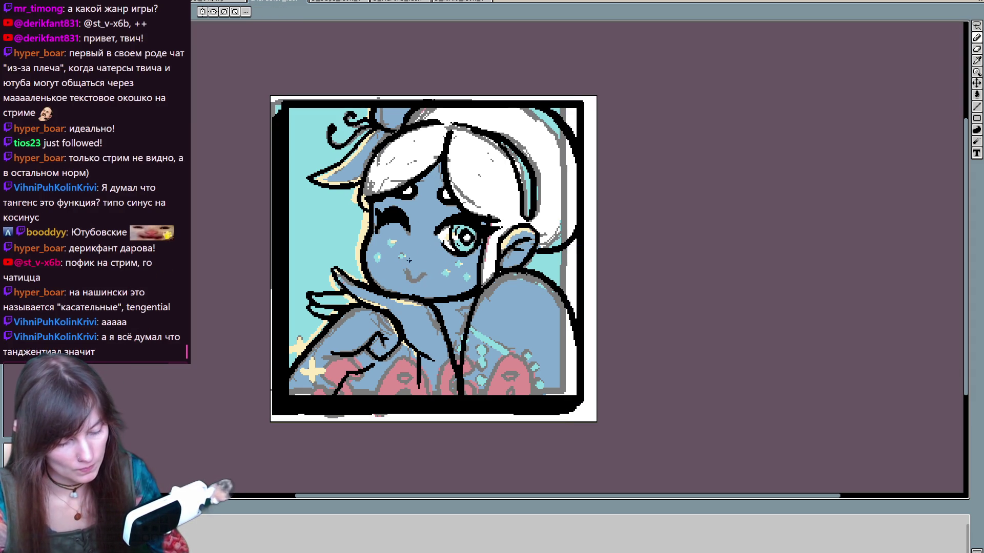
scroll(578, 235, down, 2)
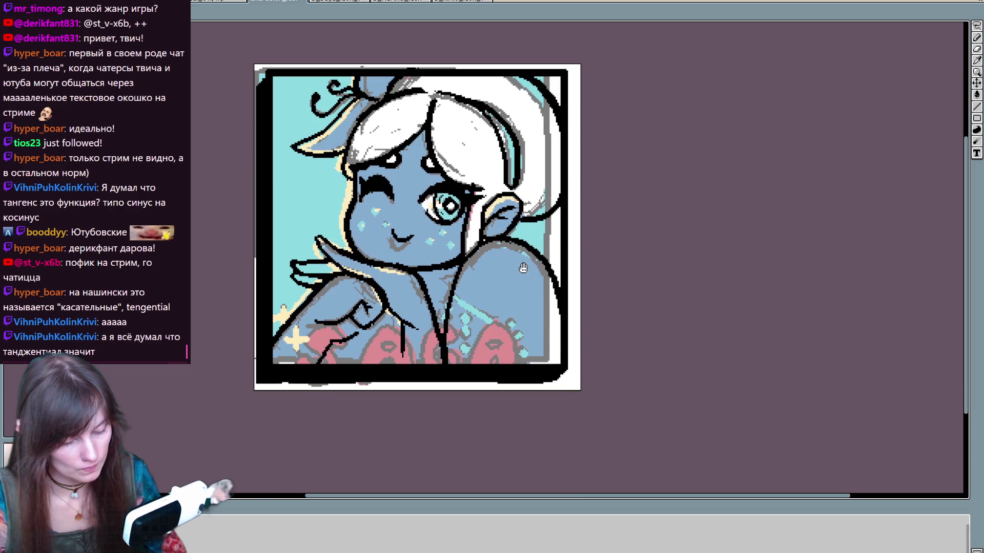
drag(518, 335, 518, 364)
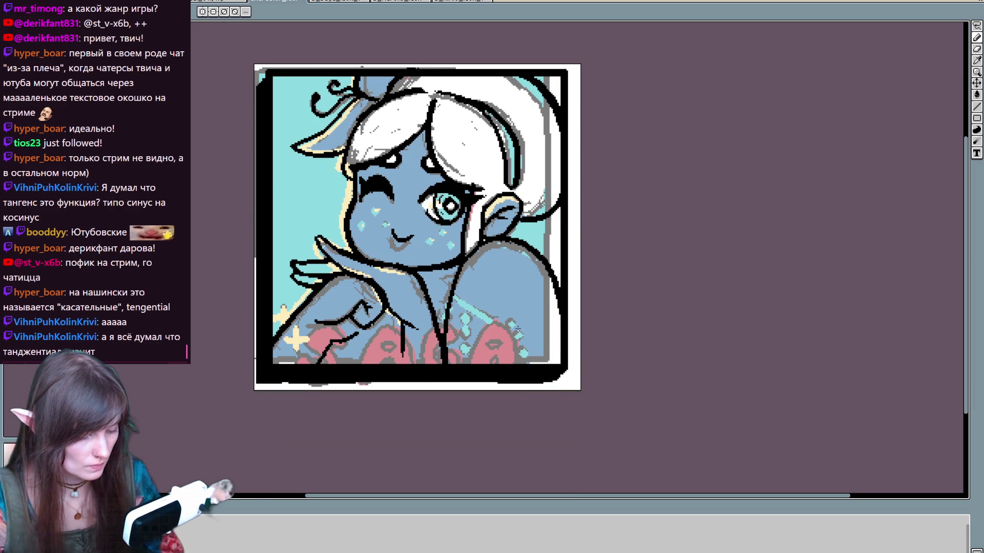
key(ctrl+d)
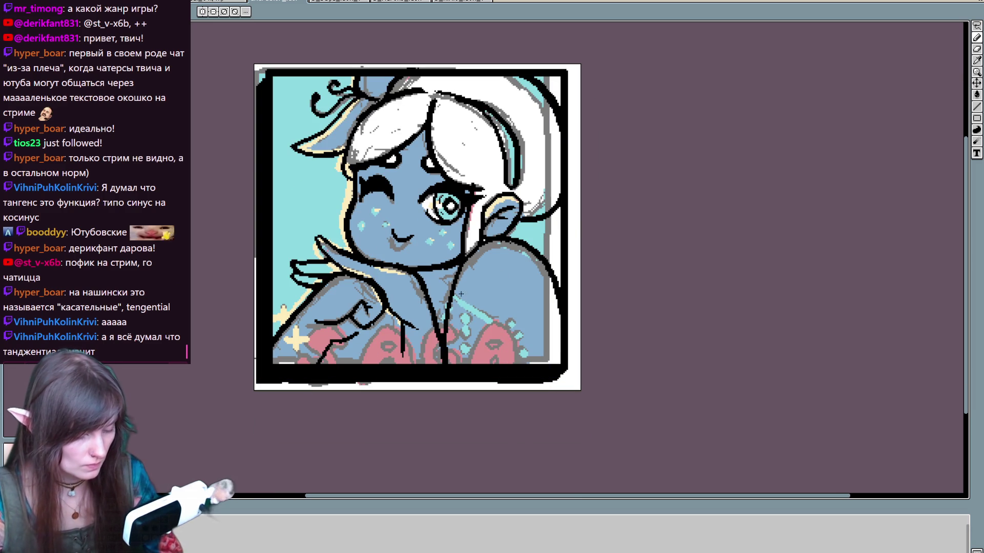
Step: Draw dark curved strands with a small bead loop across the lower-right chest, undoing failed tries
drag(452, 305, 514, 327)
key(ctrl+z)
mouse_move(445, 306)
mouse_down()
mouse_move(520, 336)
mouse_move(523, 363)
mouse_up()
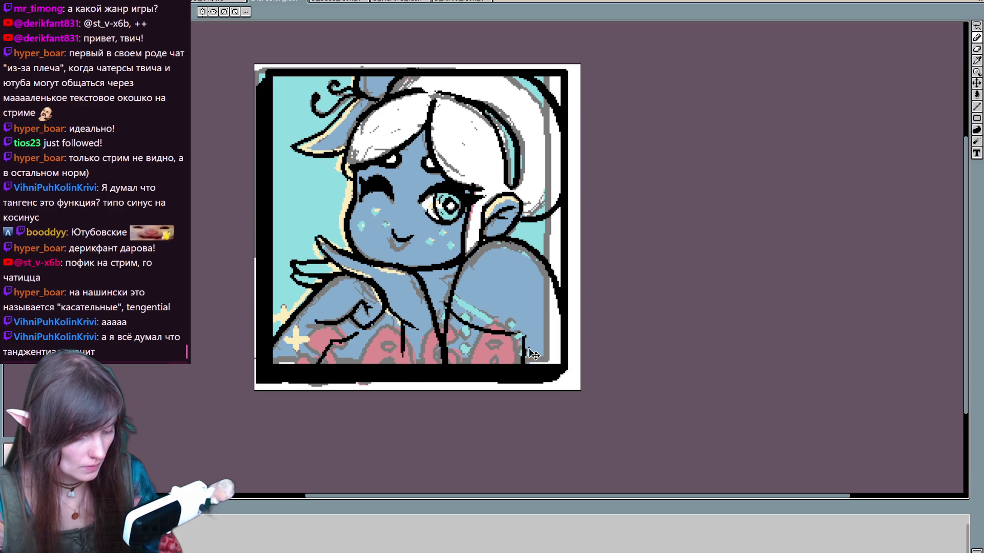
key(ctrl+z)
key(ctrl+z)
drag(447, 306, 522, 360)
key(ctrl+z)
mouse_move(450, 297)
mouse_down()
mouse_move(486, 332)
mouse_move(515, 342)
mouse_up()
drag(452, 322, 542, 355)
drag(465, 338, 474, 328)
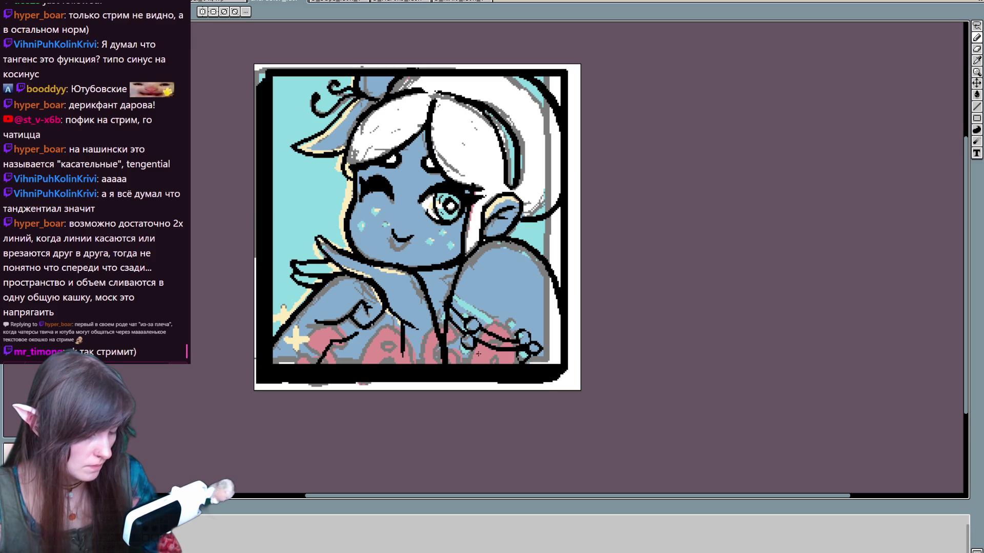
Step: Add a sparkle and touch up the flower outlines in the lower-left corner
scroll(479, 361, up, 2)
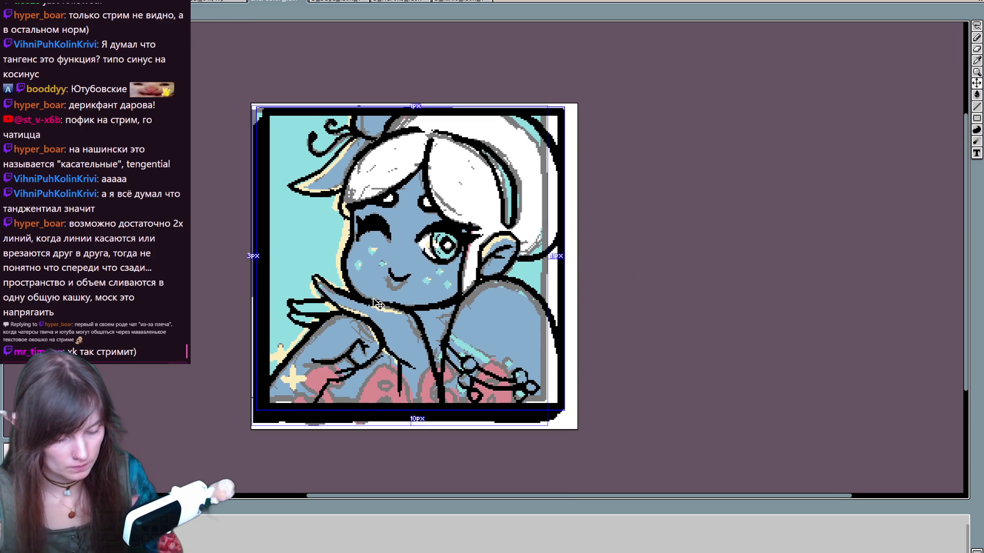
mouse_move(291, 381)
mouse_down()
mouse_move(295, 395)
mouse_move(308, 380)
mouse_up()
drag(282, 342, 283, 362)
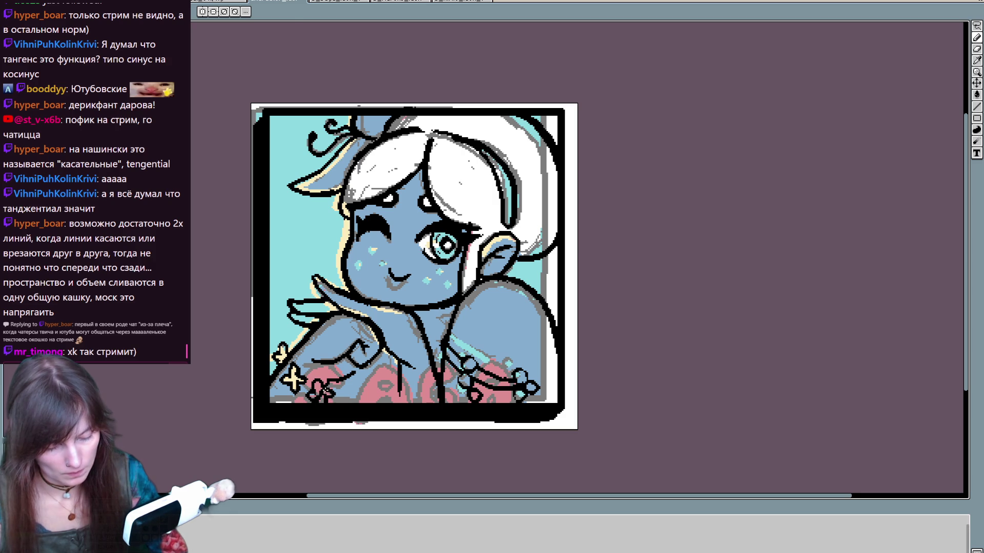
mouse_move(318, 386)
mouse_down()
mouse_move(330, 397)
mouse_move(310, 429)
mouse_up()
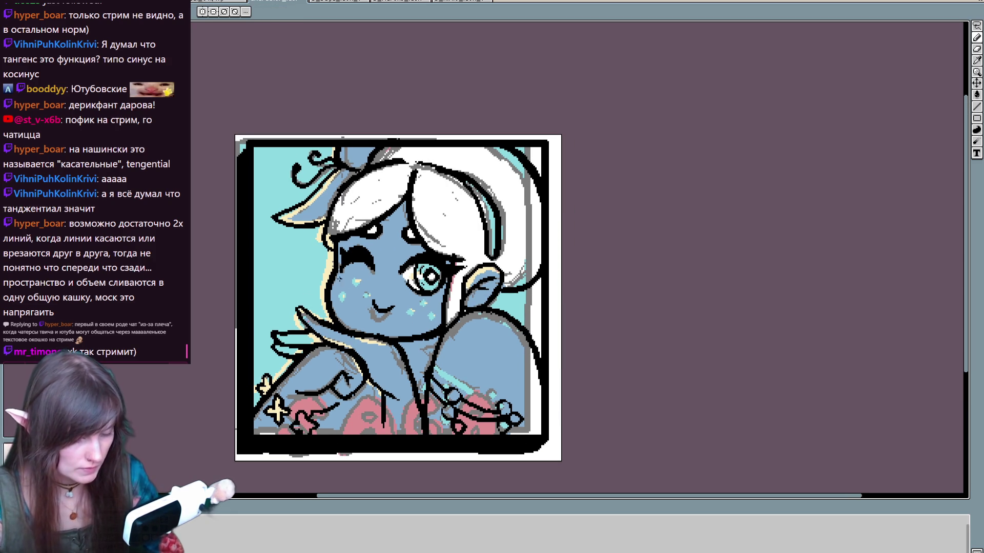
Step: Lasso-select the freckles on the left cheek
scroll(600, 248, down, 1)
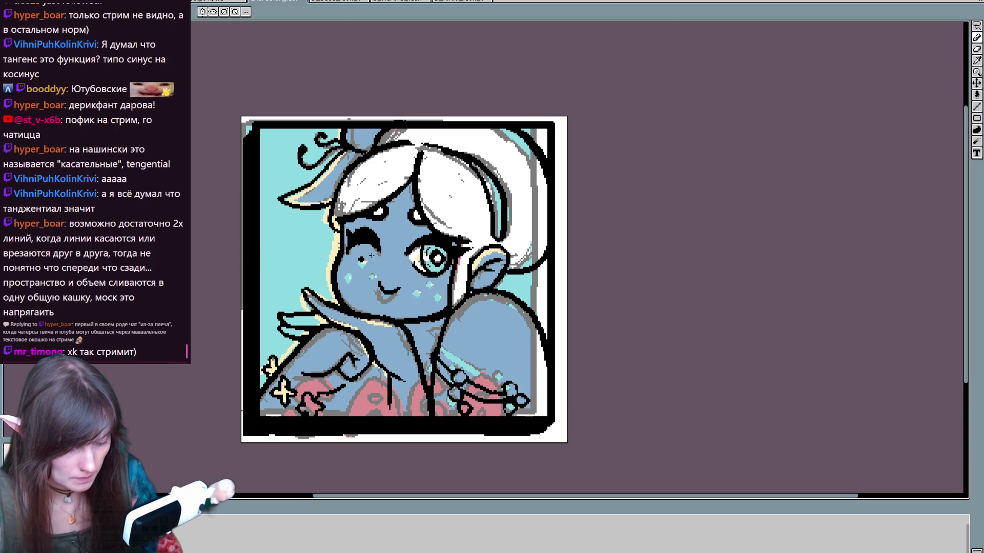
click(366, 266)
click(380, 263)
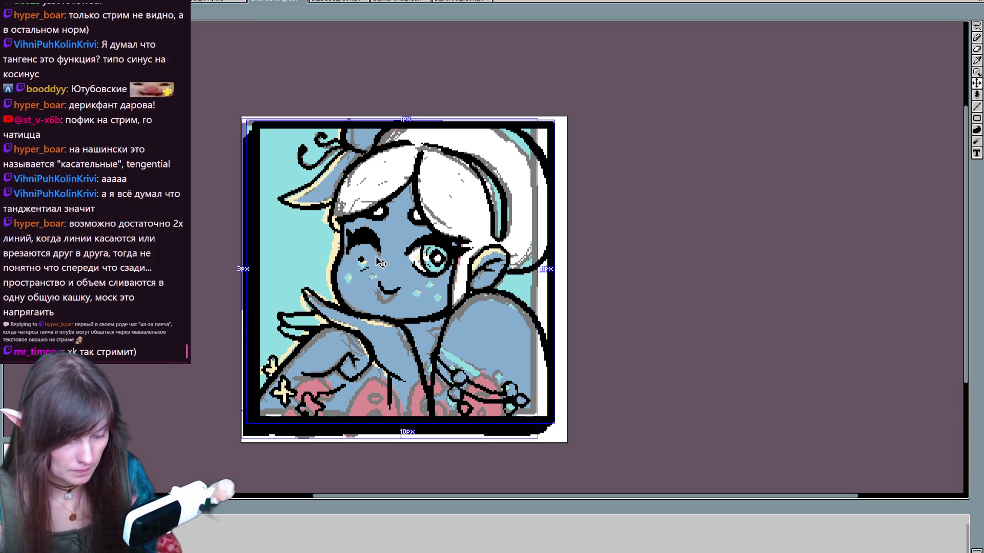
key(b)
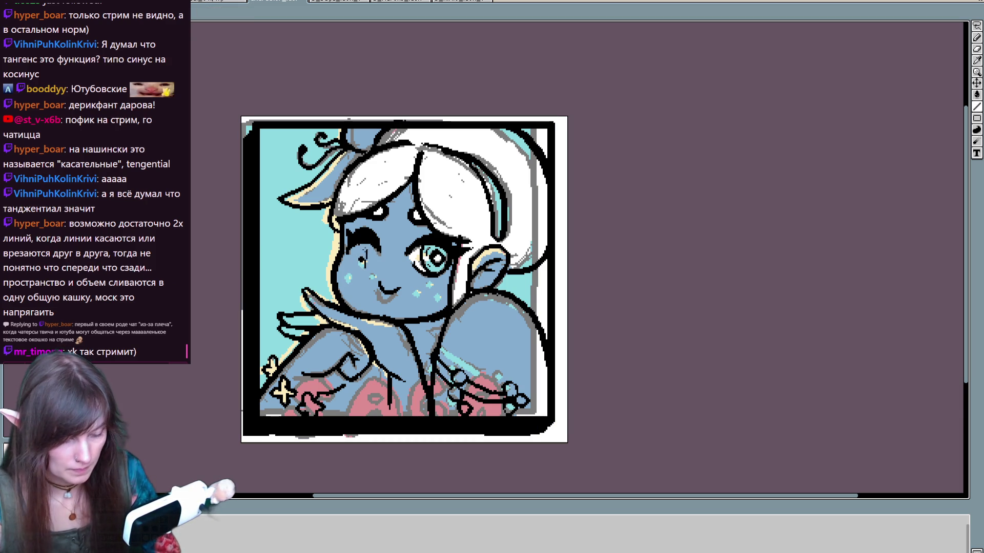
key(q)
drag(361, 250, 362, 277)
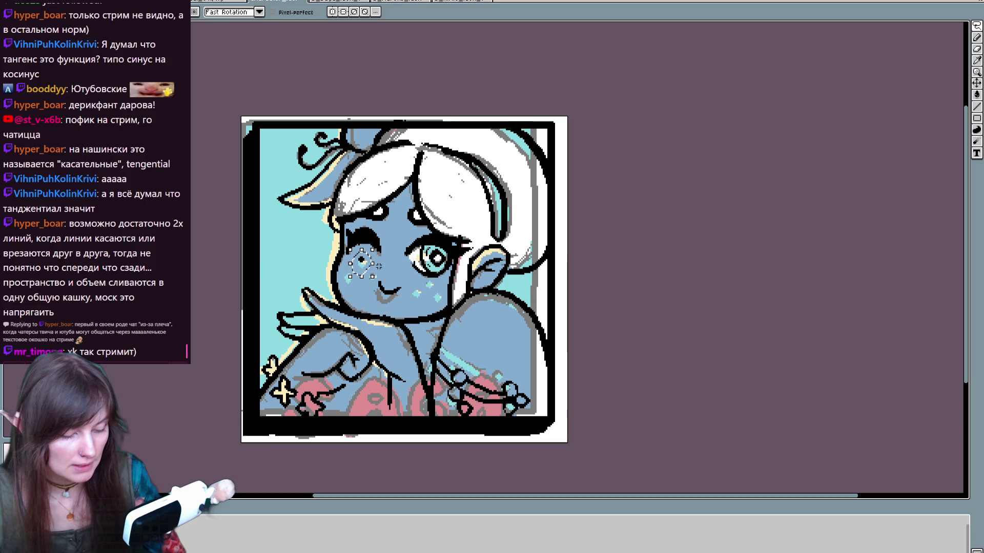
Step: Move the selected freckles onto the cheek below the eye and commit them in place
mouse_move(369, 272)
mouse_down()
mouse_move(365, 288)
mouse_move(357, 282)
mouse_up()
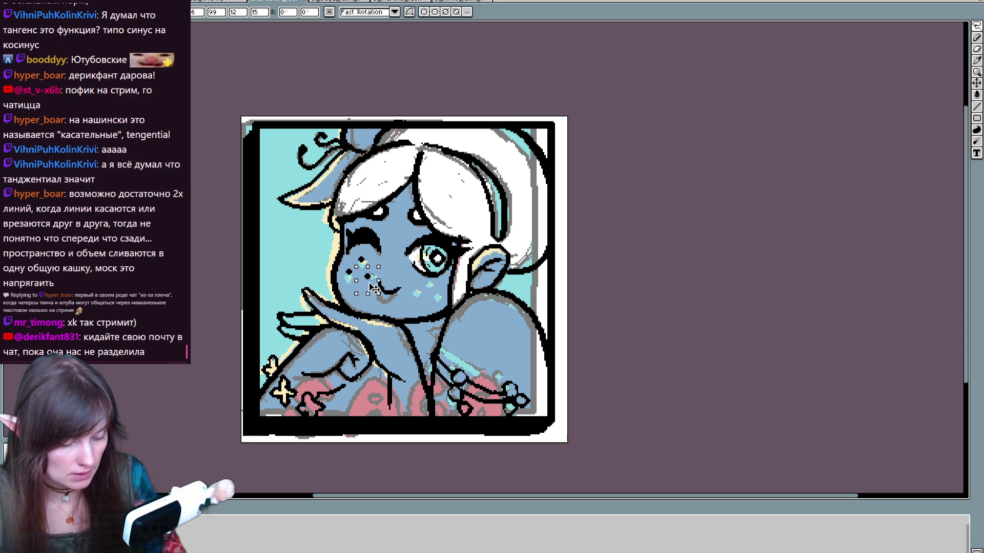
key(b)
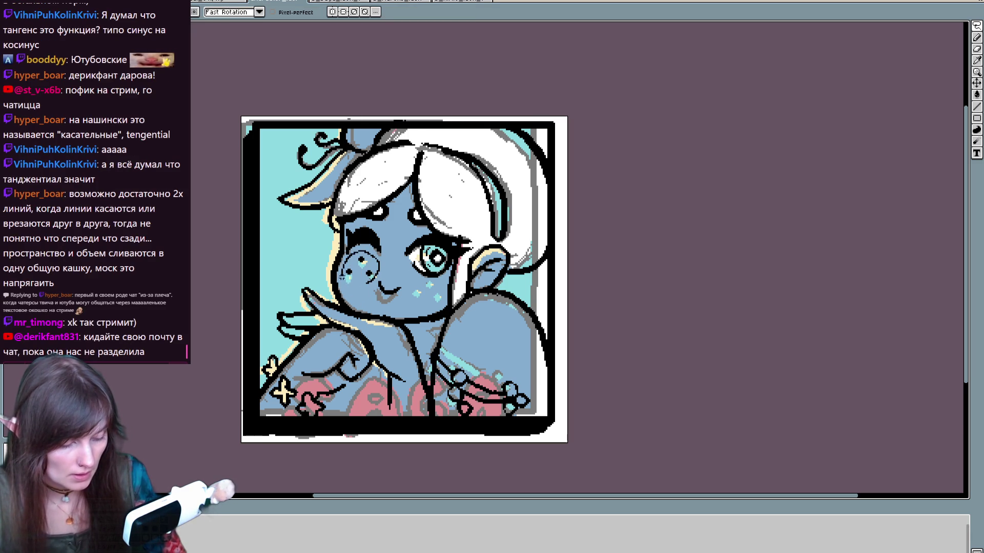
key(ctrl+z)
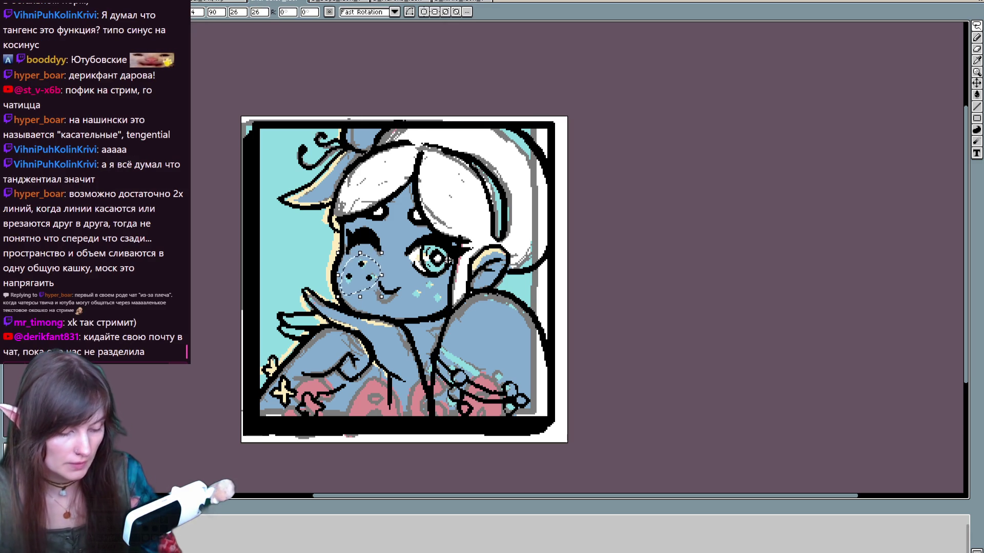
drag(373, 283, 437, 302)
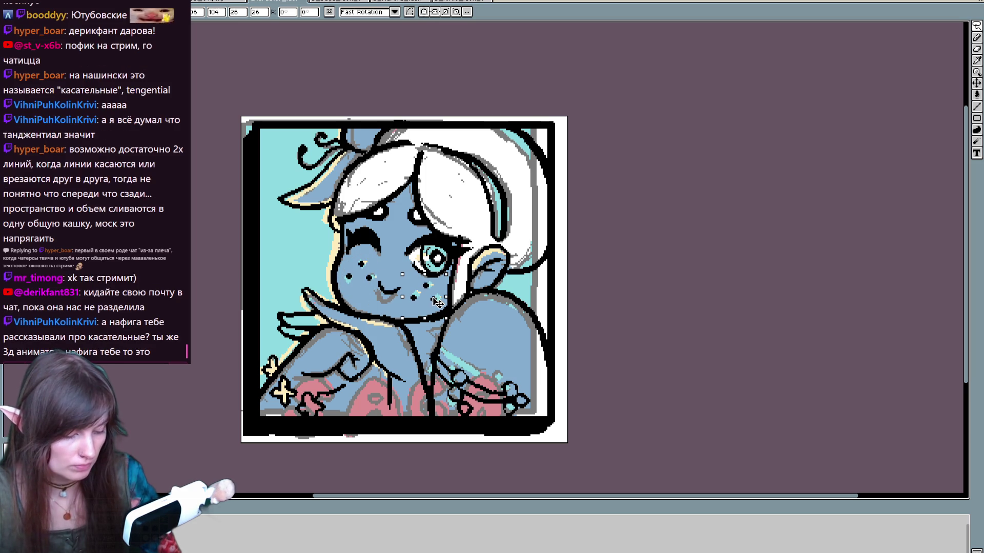
key(b)
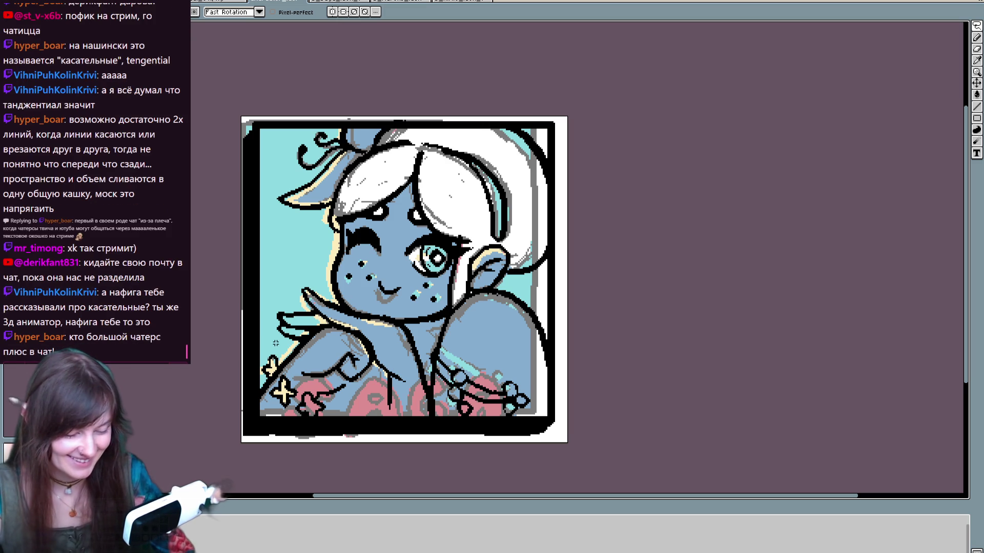
Step: Sample black with the eyedropper and draw an outline stroke along the left cheek
key(b)
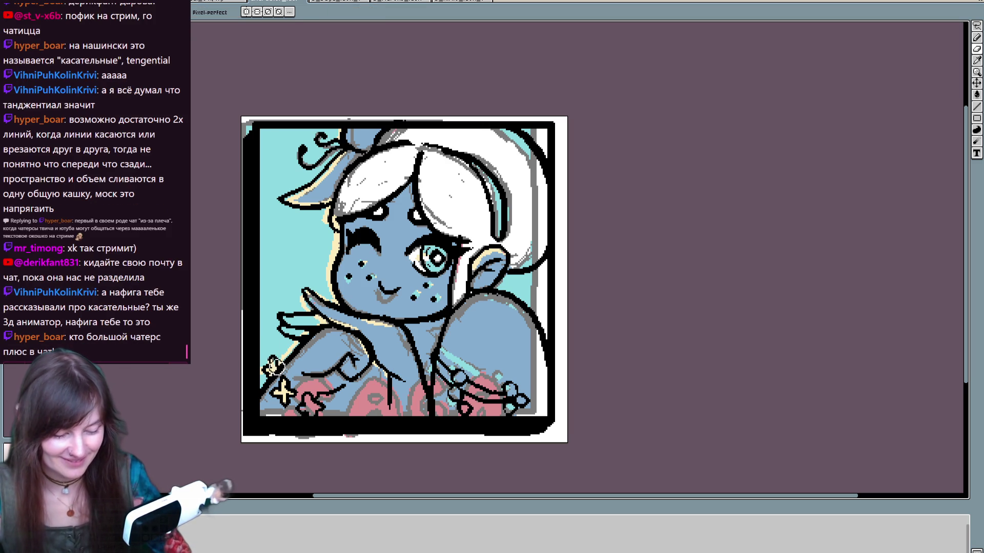
key(i)
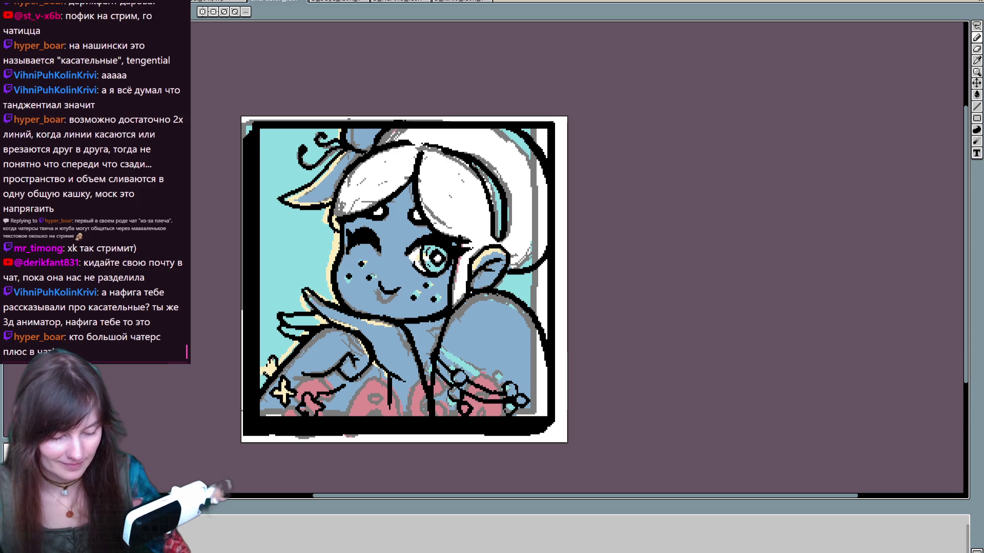
click(270, 365)
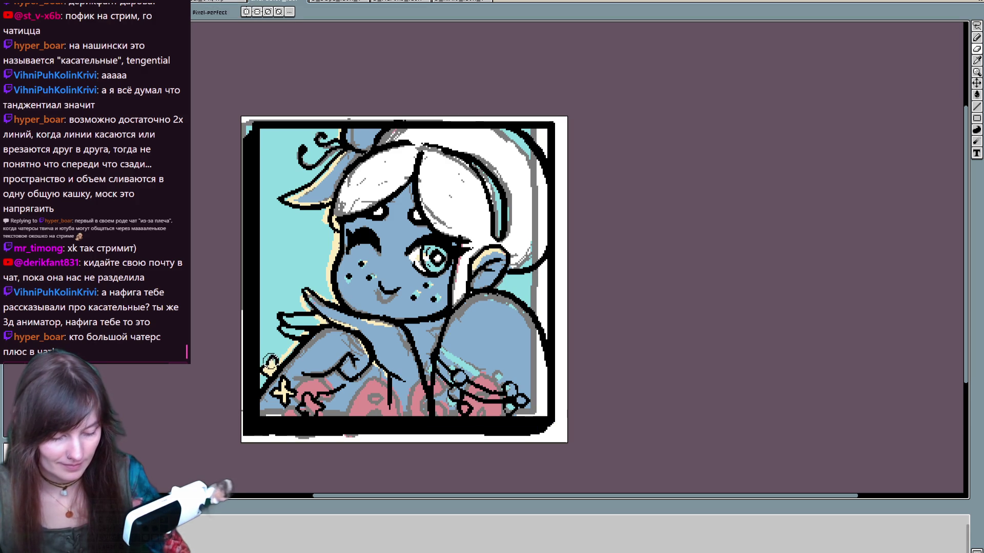
drag(552, 297, 540, 273)
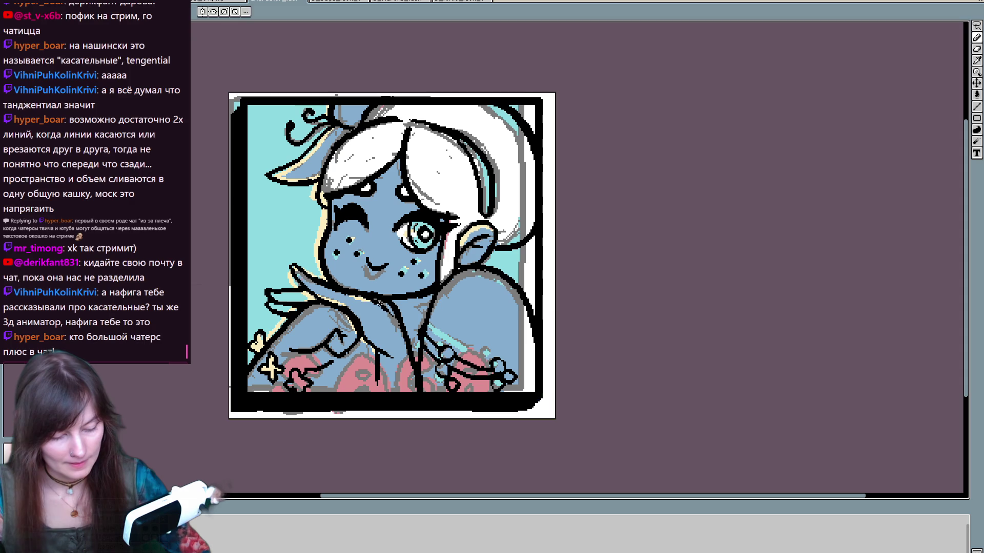
click(361, 293)
key(b)
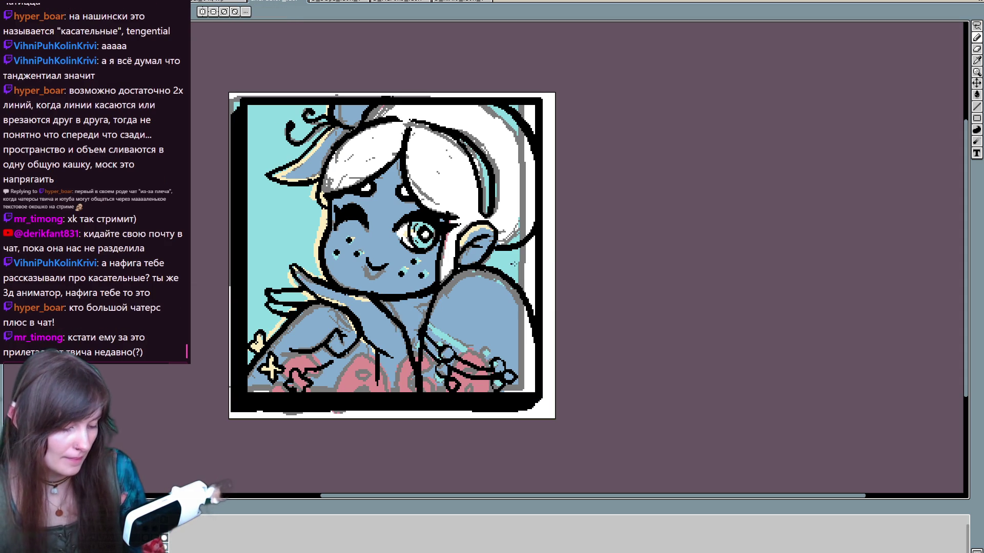
mouse_move(490, 352)
mouse_down()
mouse_move(476, 381)
mouse_move(488, 346)
mouse_move(487, 385)
mouse_move(527, 387)
mouse_up()
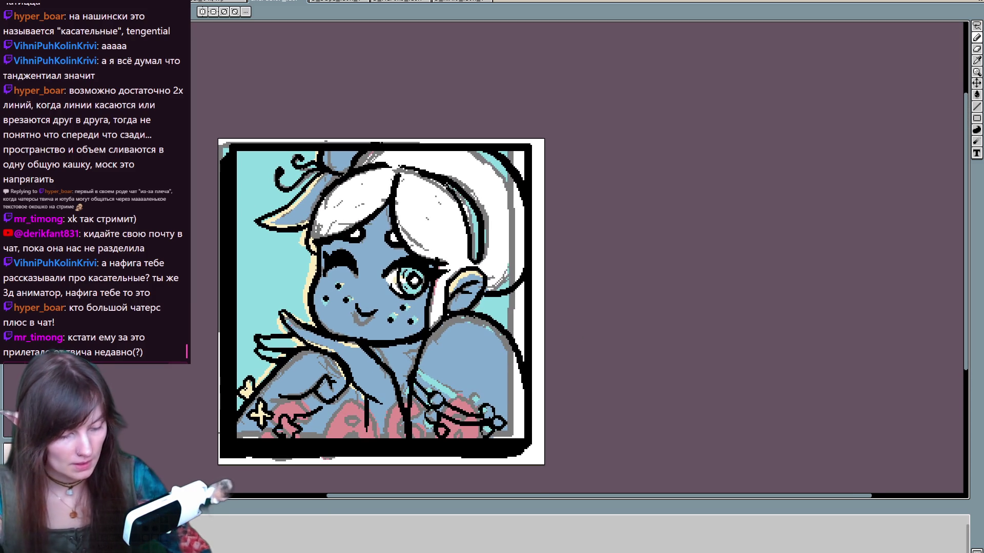
key(b)
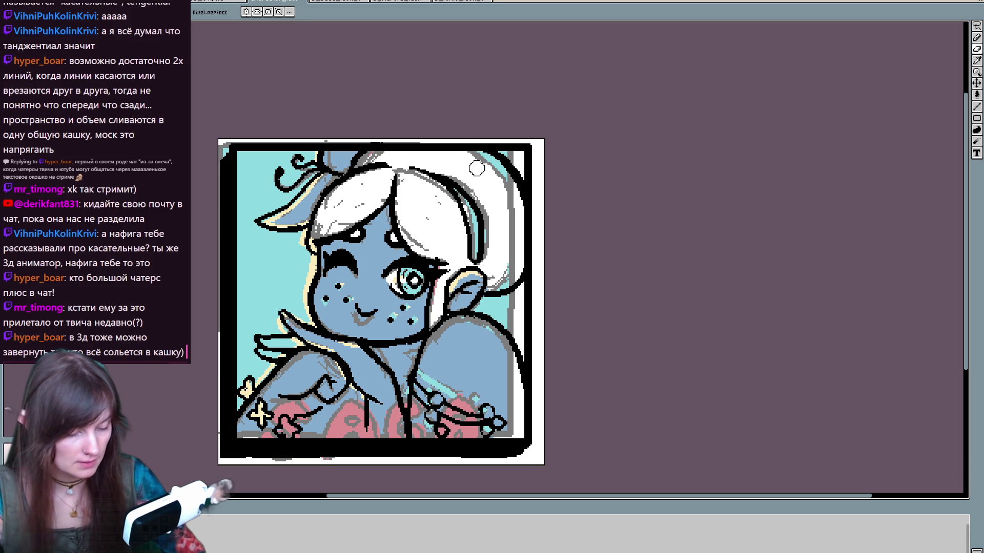
key(e)
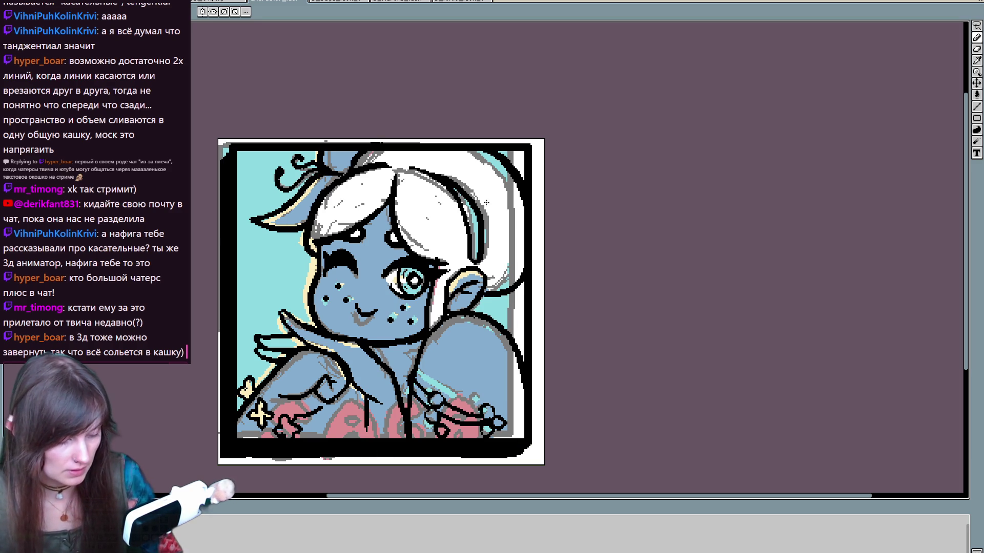
drag(308, 242, 298, 302)
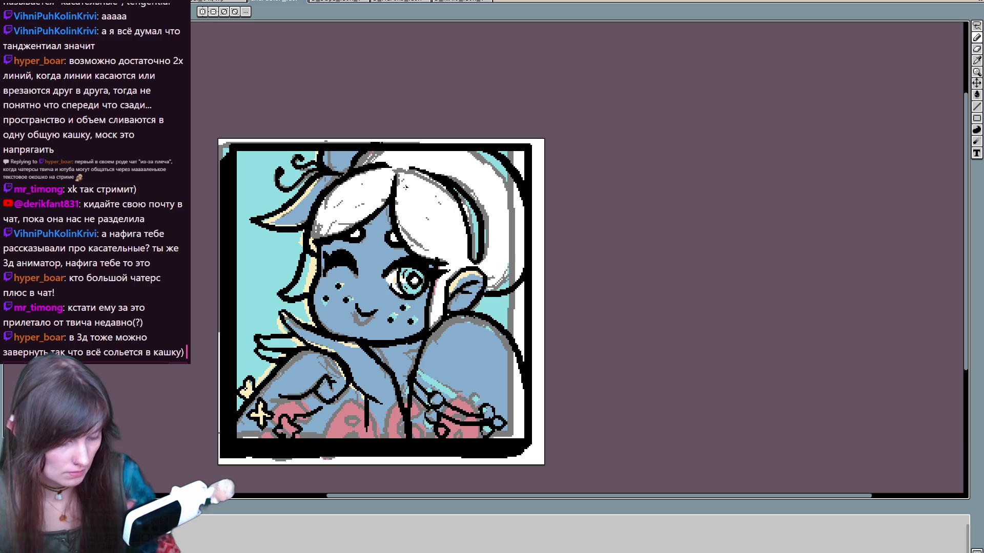
Step: Redraw the left cheek outline stroke more cleanly with the pencil
key(v)
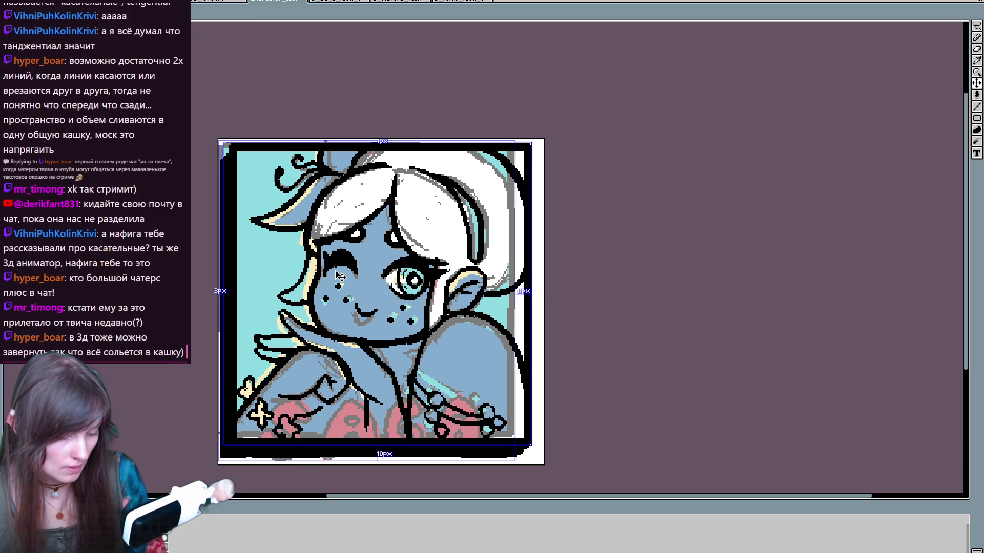
key(b)
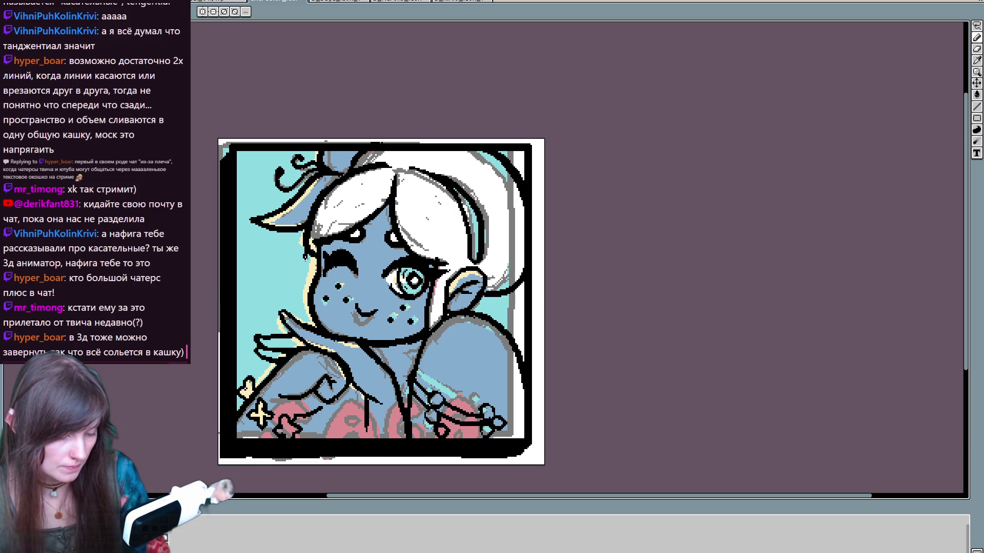
drag(308, 256, 285, 308)
drag(309, 248, 282, 305)
Step: Alternate between pencil and eraser while reviewing the line art, then open the SAGA icon document
key(e)
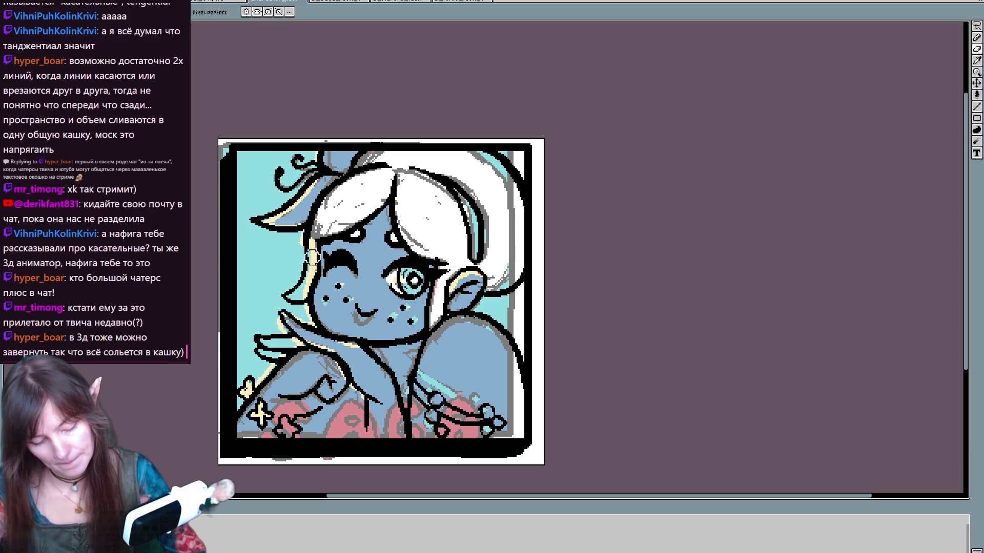
key(b)
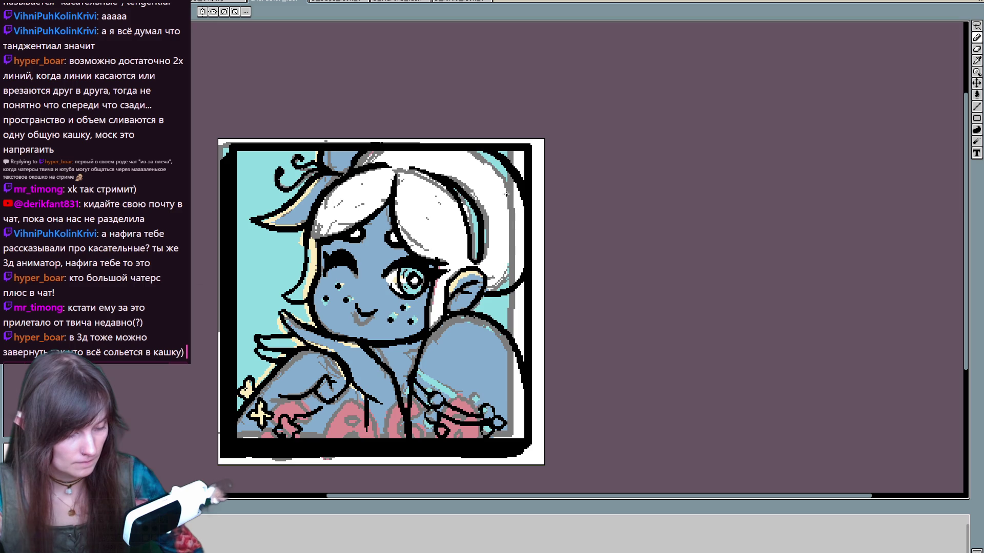
key(e)
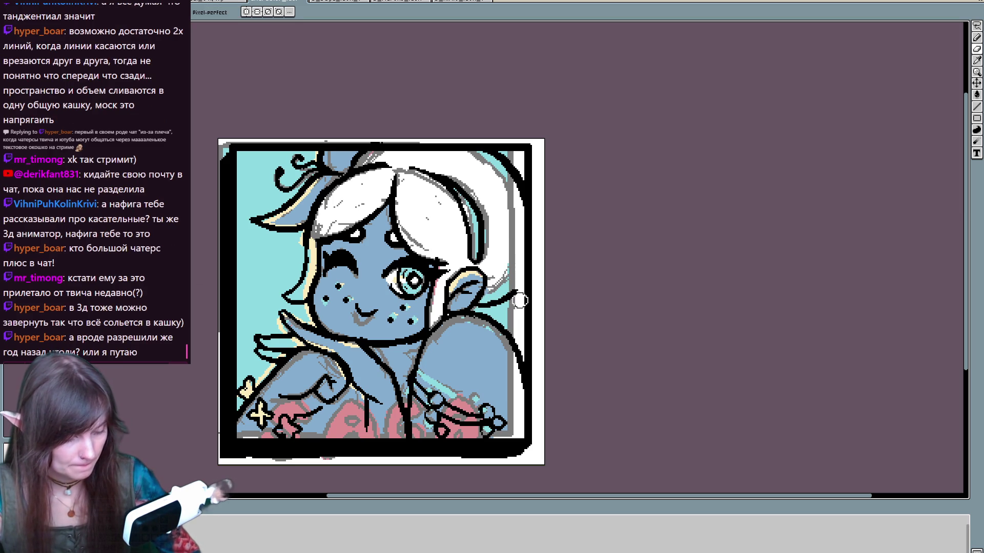
key(b)
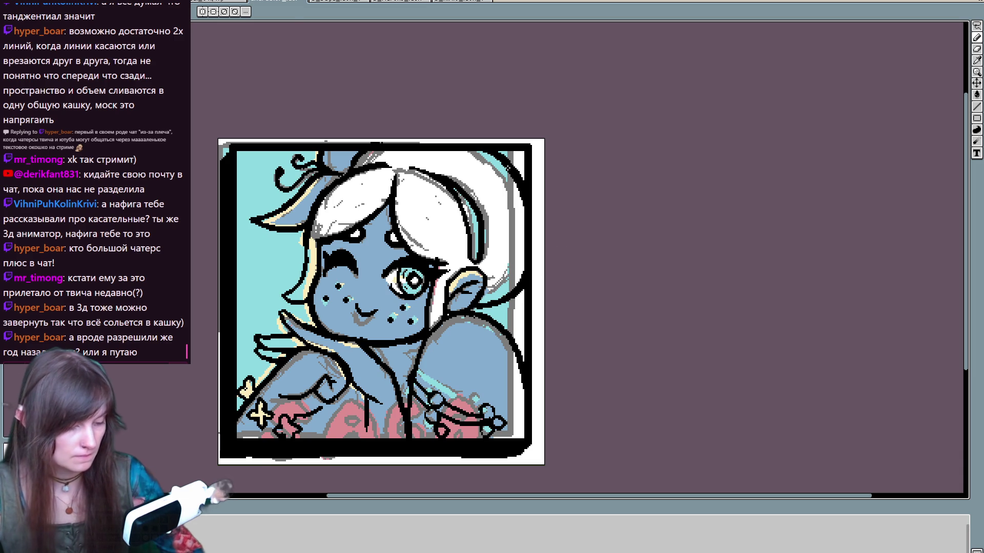
key(e)
key(b)
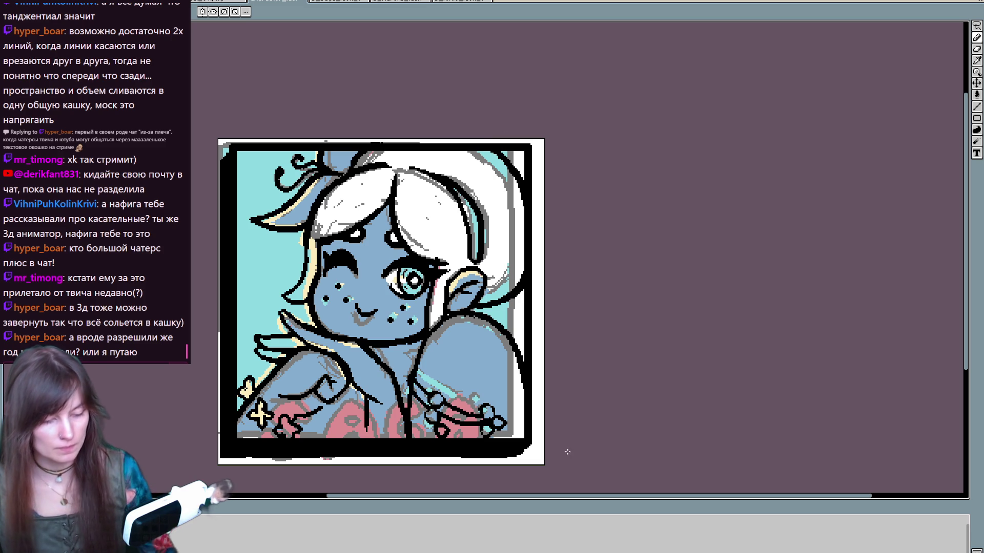
key(e)
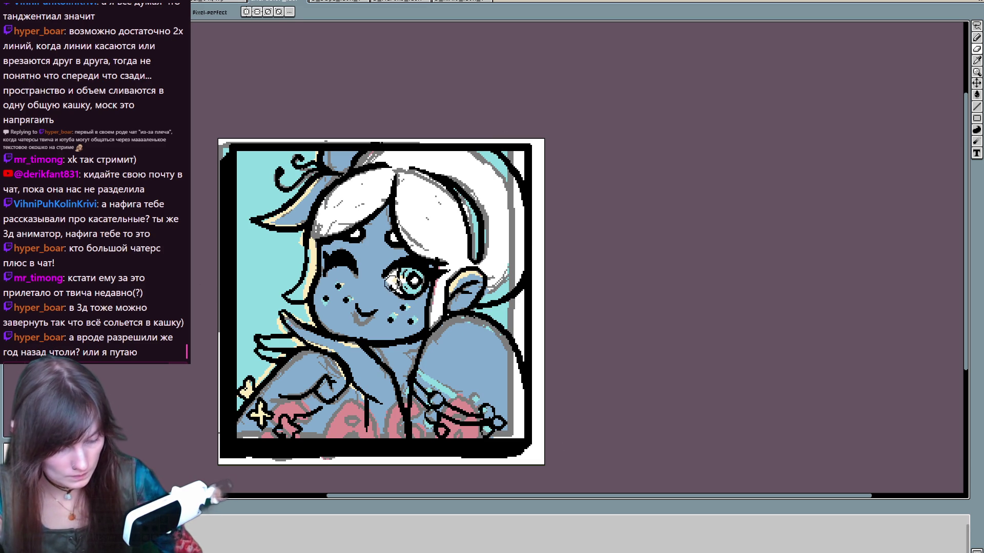
key(i)
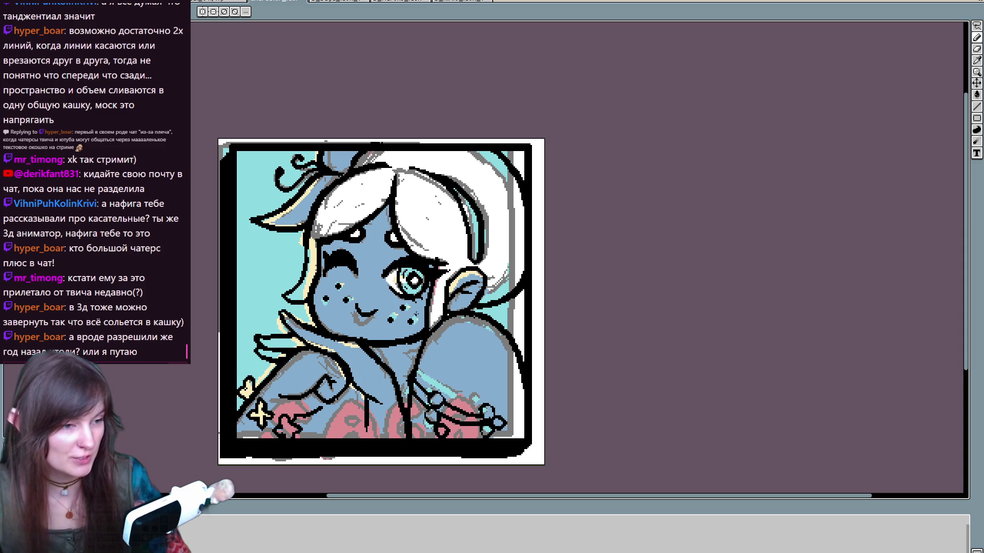
mouse_move(472, 355)
mouse_down()
mouse_move(479, 342)
mouse_move(489, 364)
mouse_move(473, 403)
mouse_move(473, 349)
mouse_up()
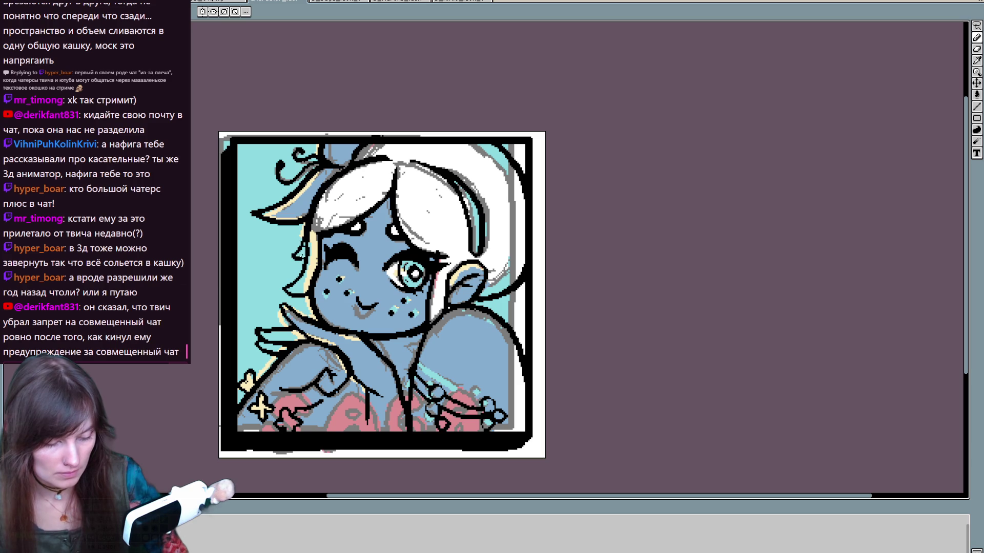
key(e)
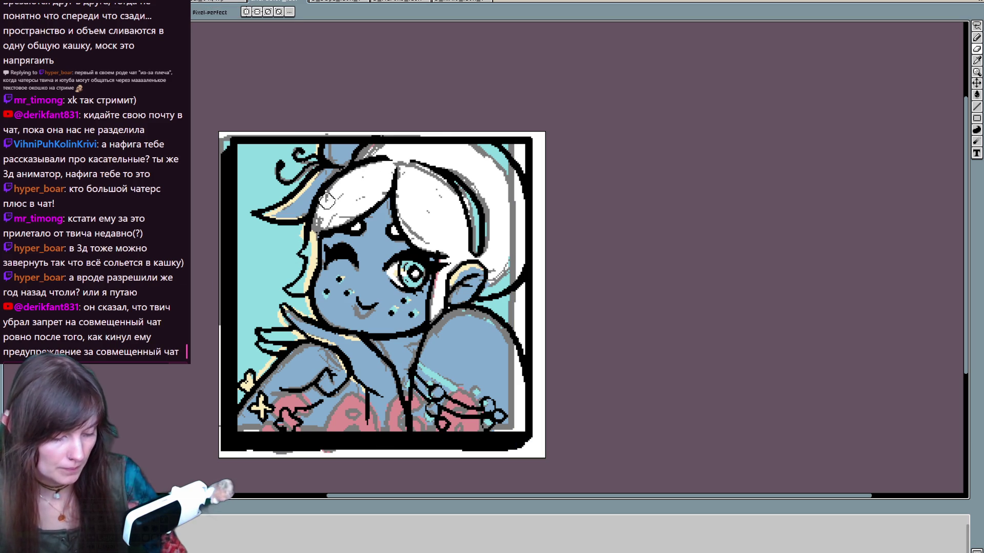
key(b)
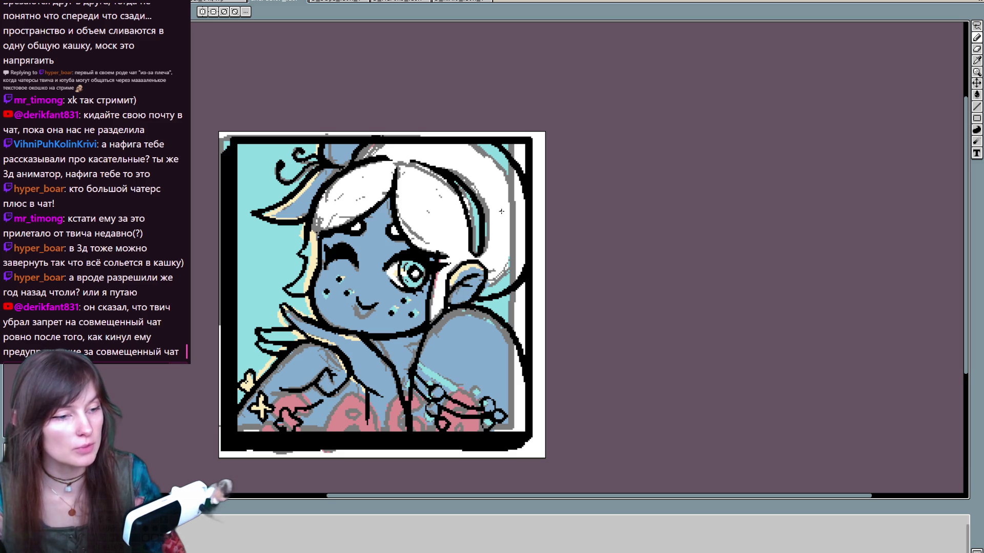
drag(486, 304, 495, 267)
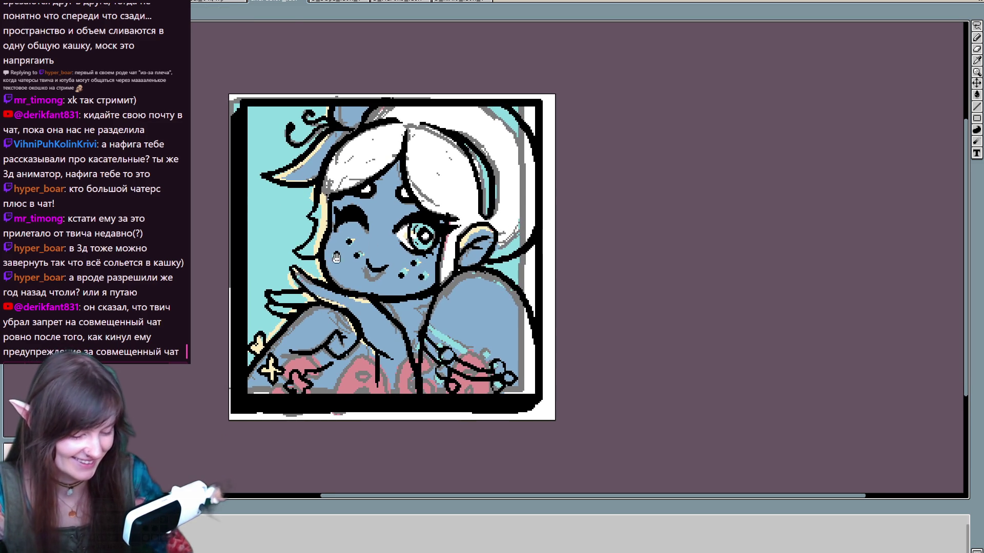
key(b)
key(e)
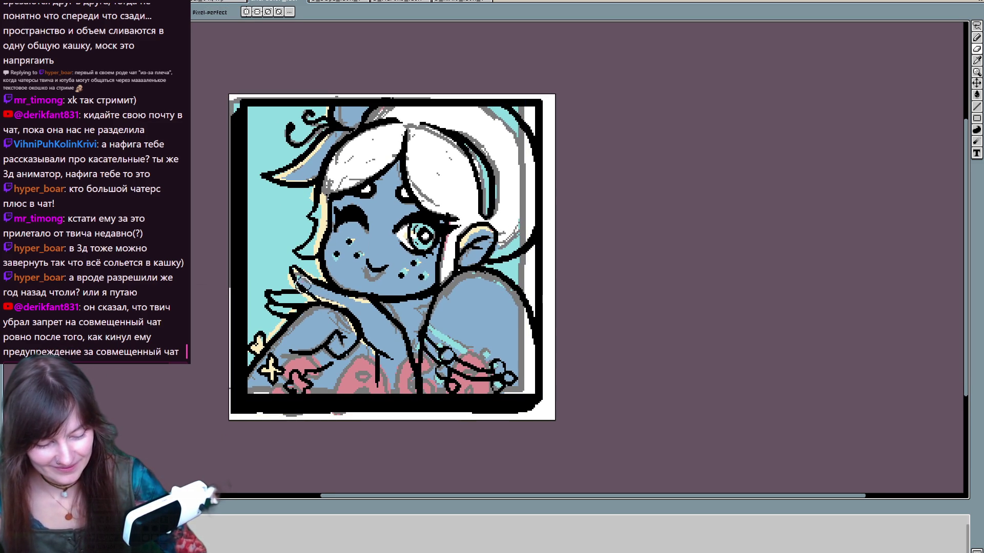
key(b)
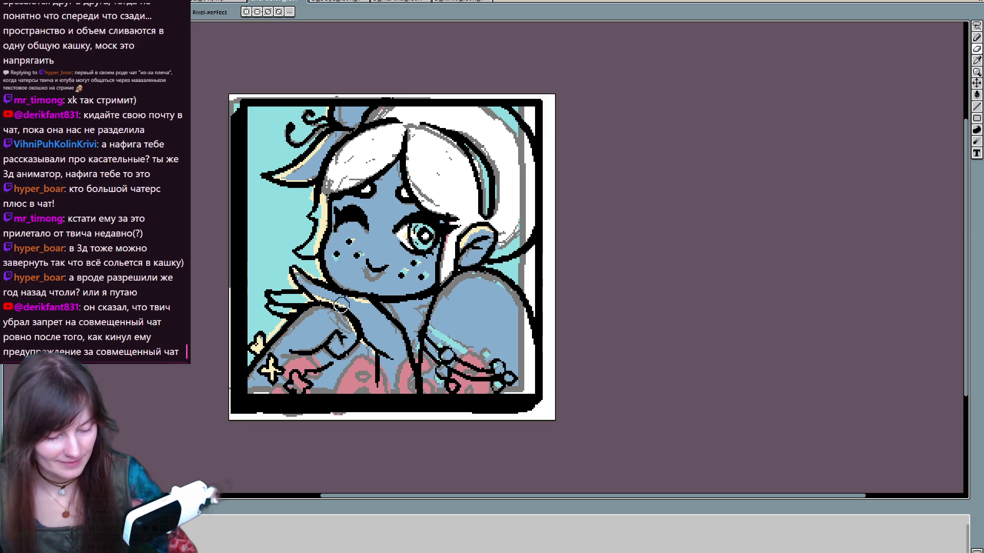
key(e)
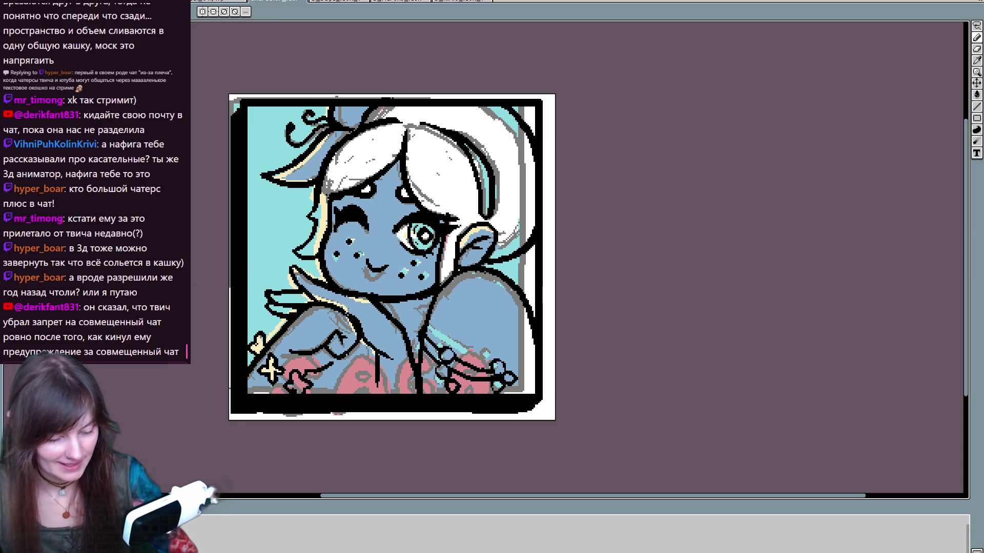
key(b)
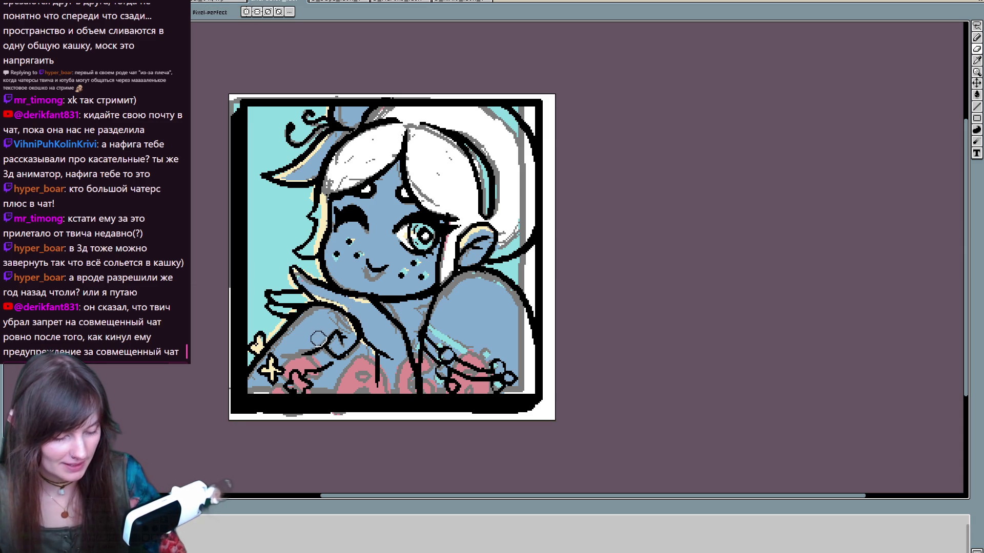
key(e)
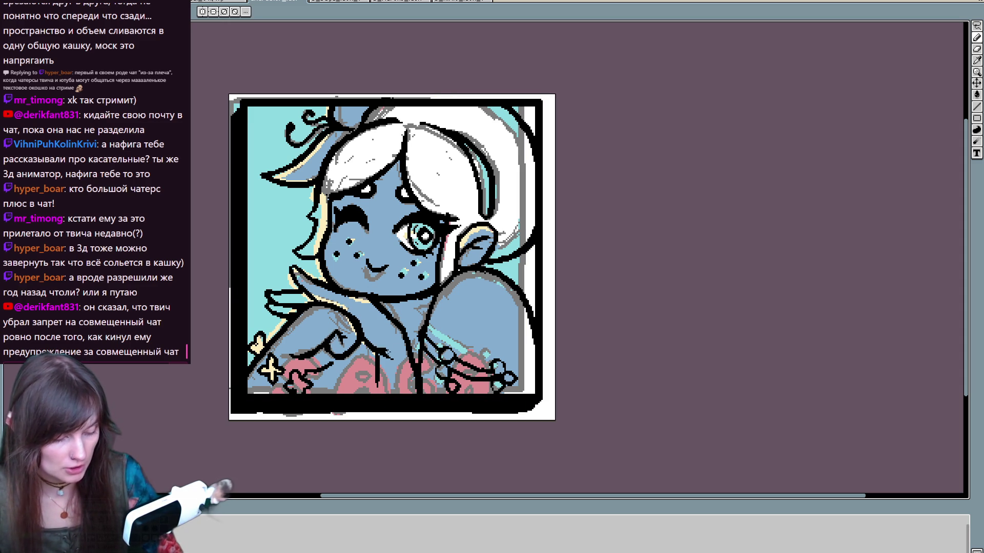
key(b)
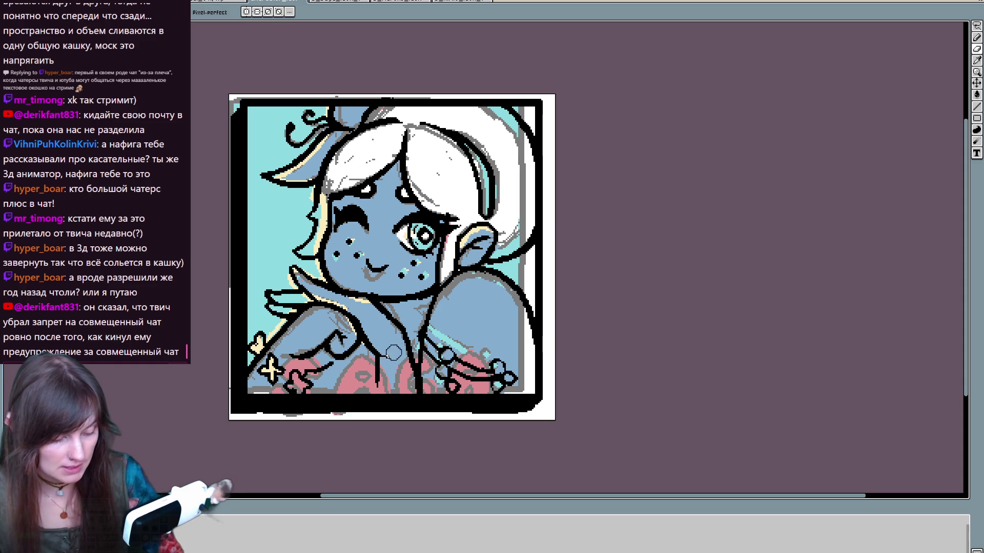
key(e)
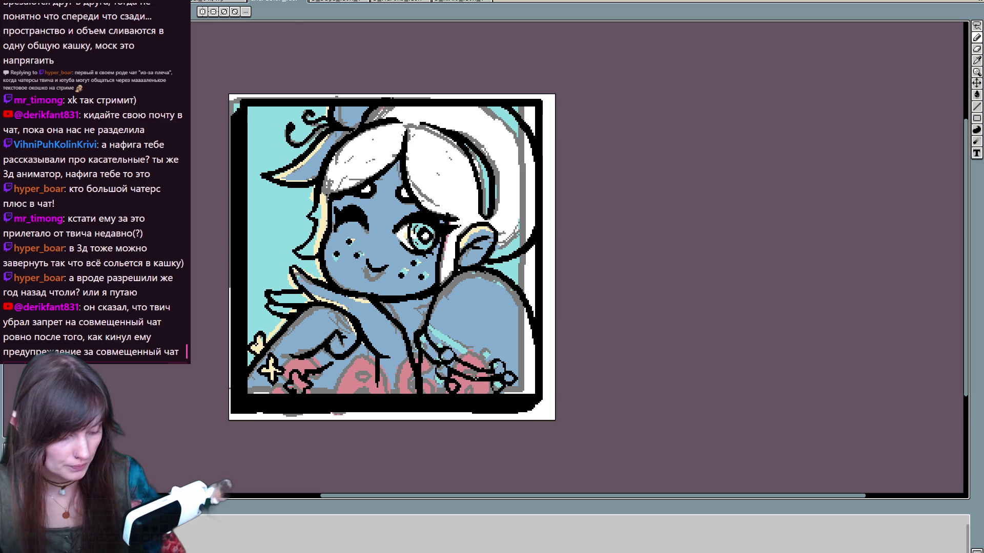
key(b)
key(e)
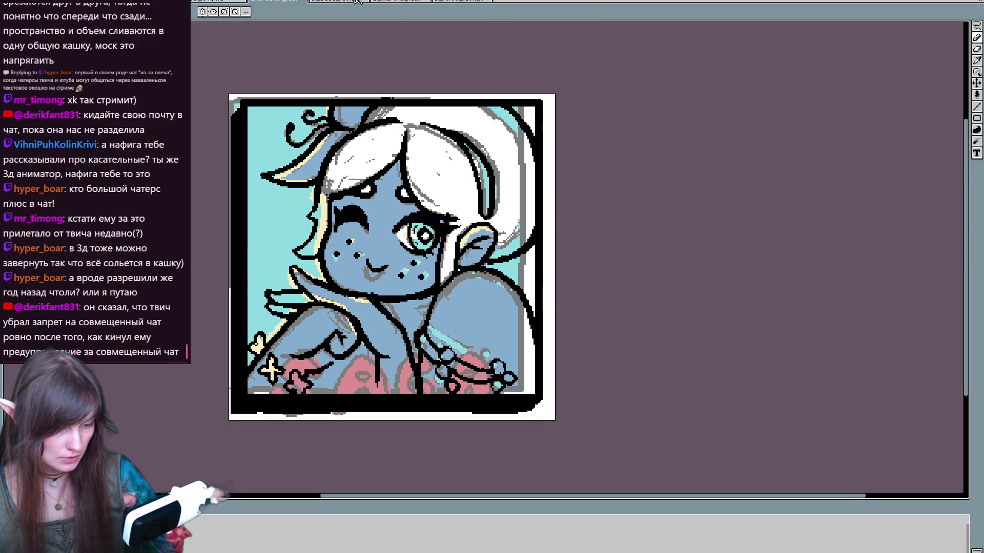
click(338, 2)
Step: Back on the portrait, place a trial 'SHGH' text block and delete it
key(ctrl+Tab)
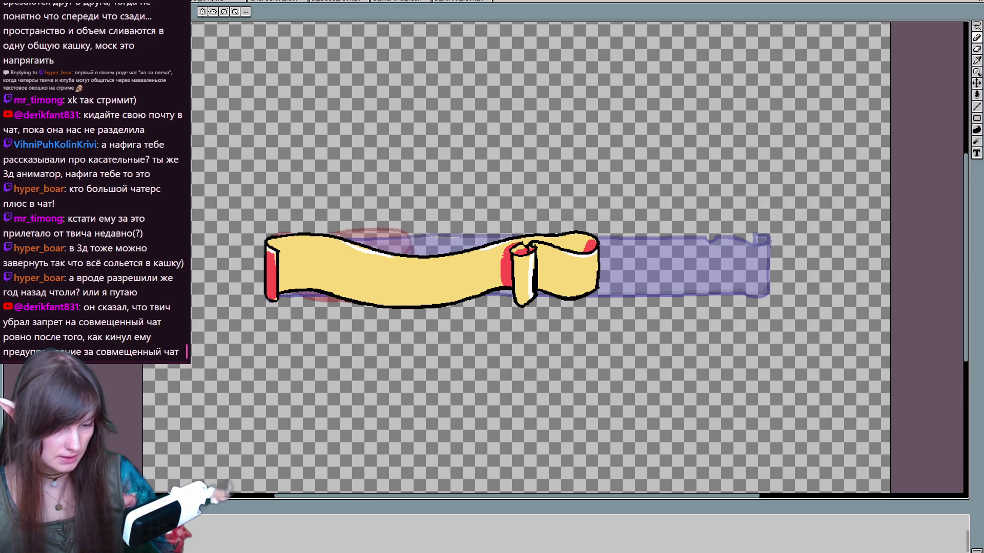
key(ctrl+Tab)
key(ctrl+Tab)
key(ctrl+Tab)
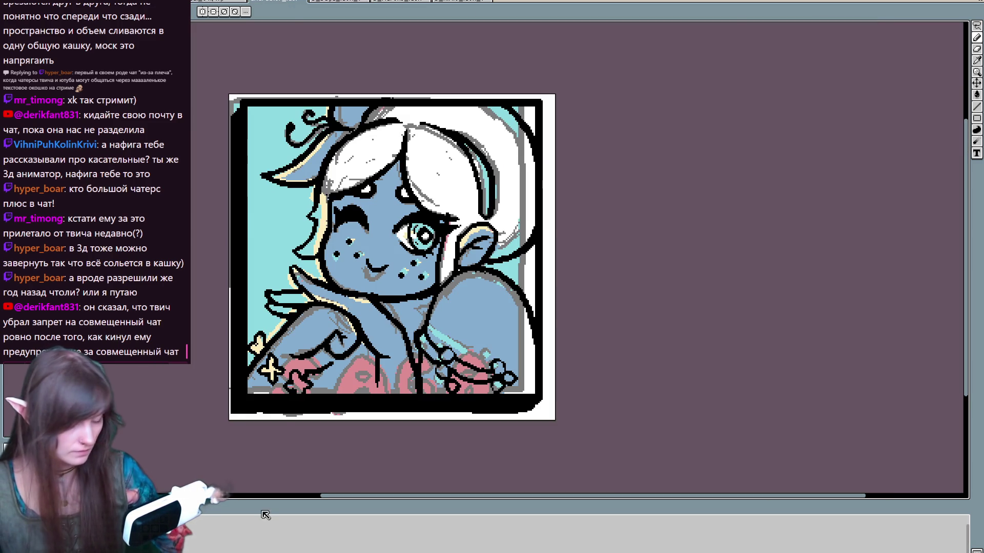
key(t)
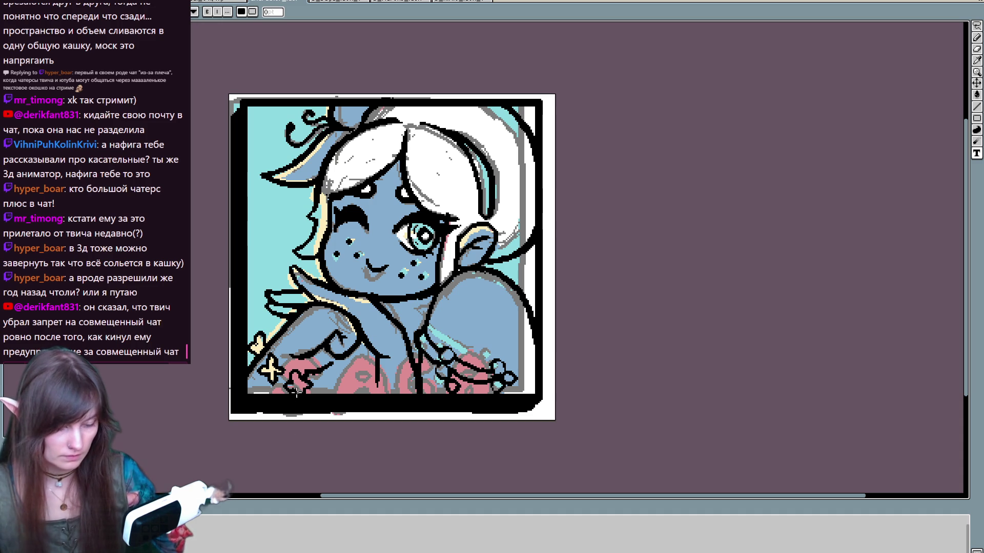
mouse_move(268, 279)
mouse_down()
mouse_move(331, 349)
mouse_move(535, 394)
mouse_up()
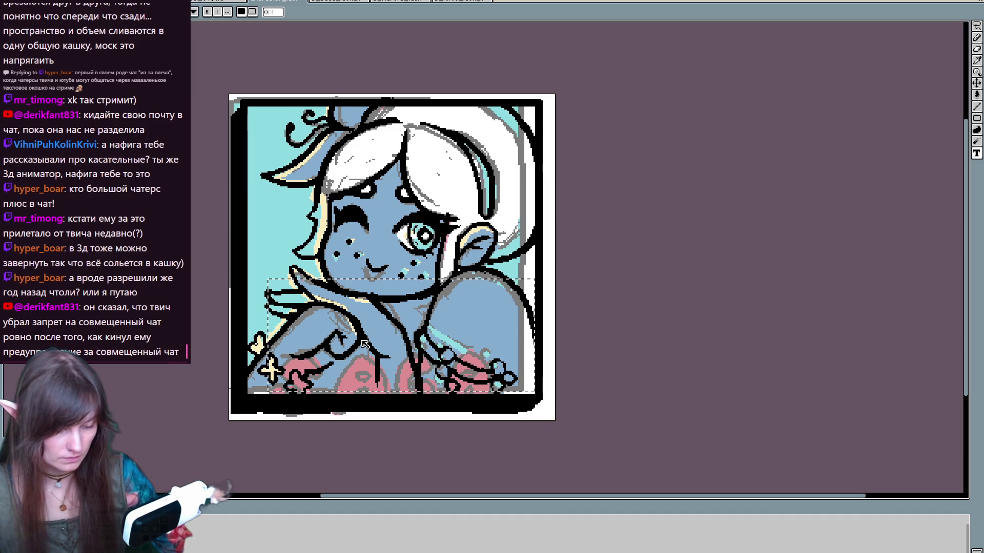
text(SHGH)
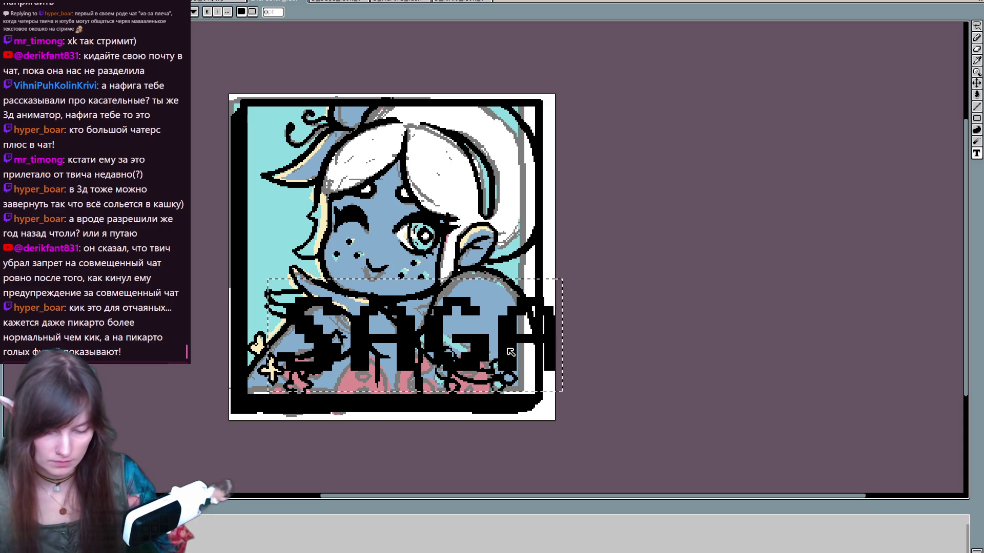
click(723, 350)
drag(510, 340, 490, 353)
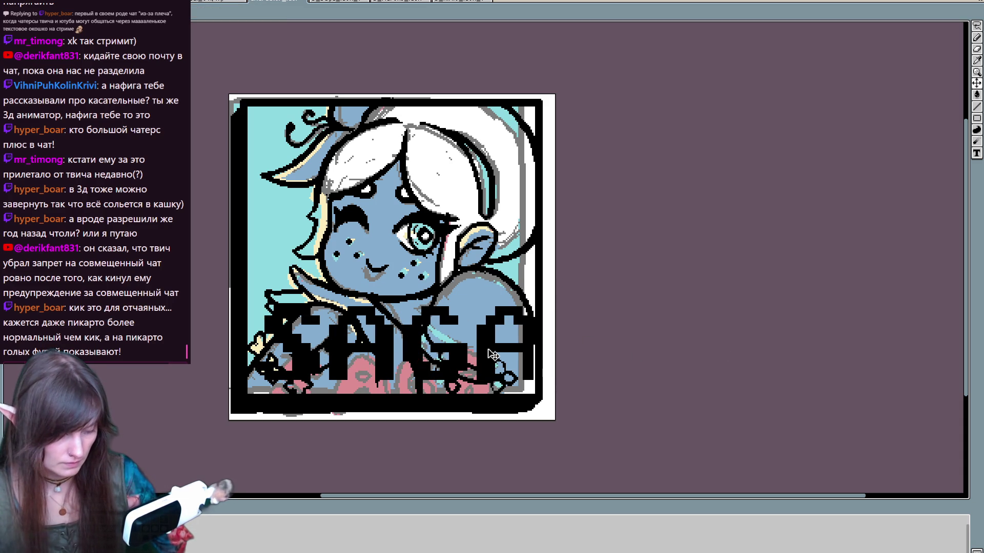
key(Delete)
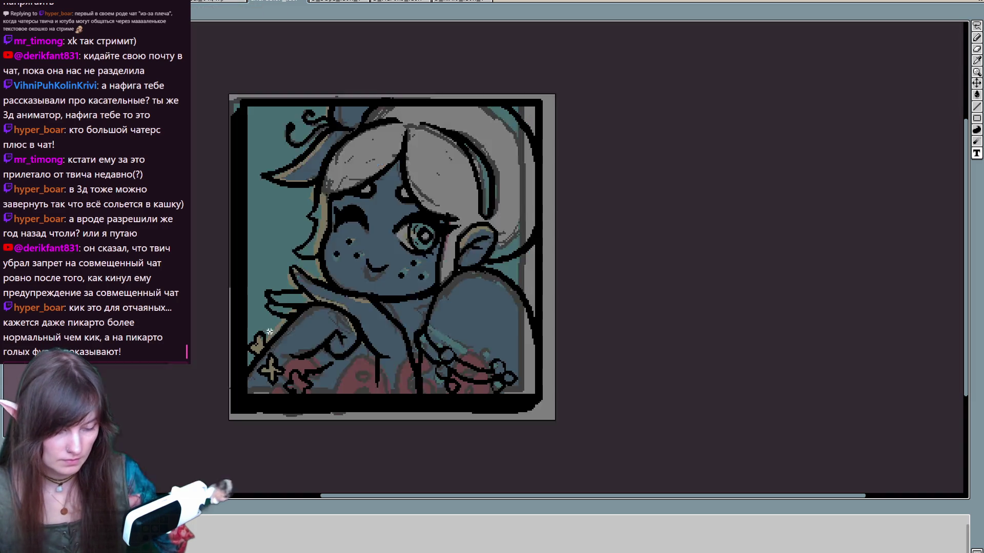
Step: Start a new text box and type the title 'Заяц', retyping its last two characters
click(269, 332)
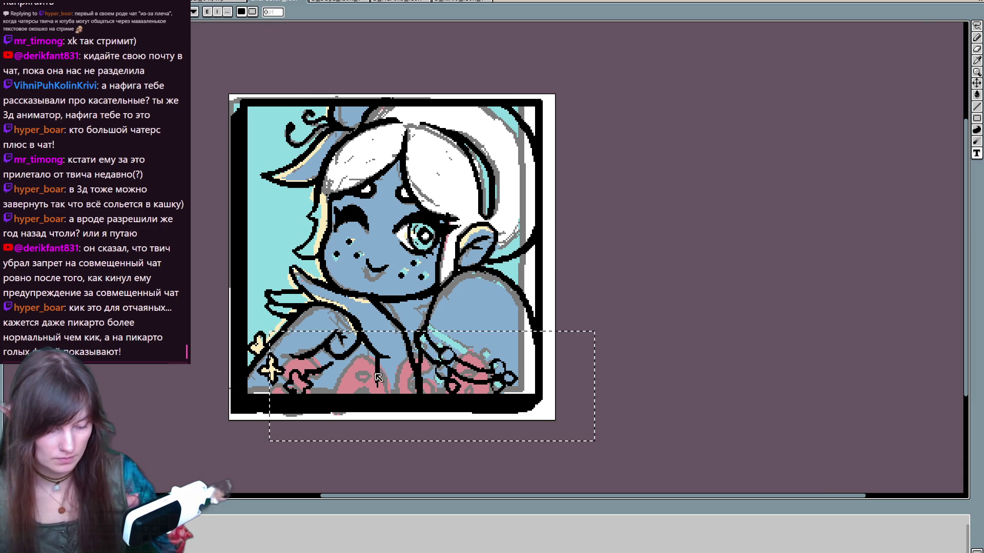
click(259, 198)
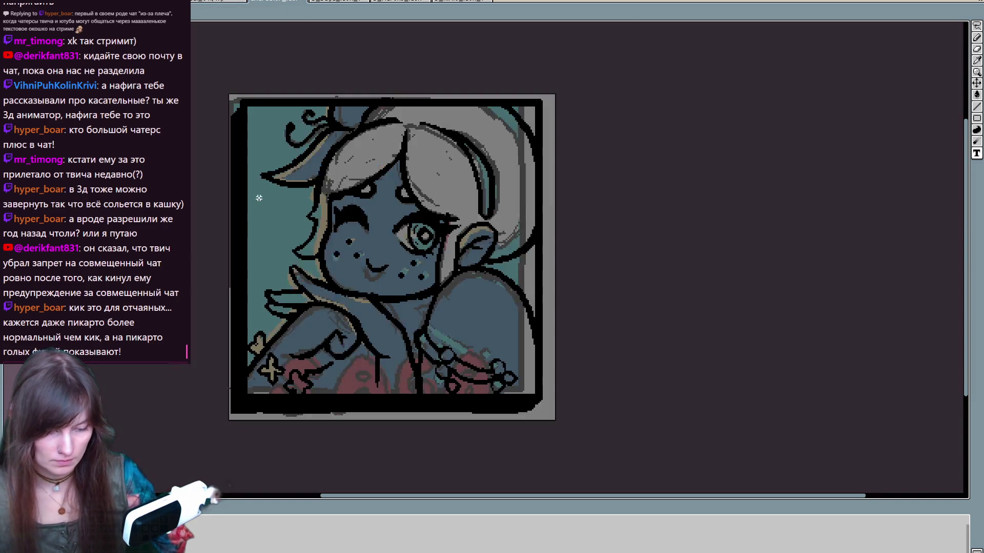
text(Заяц)
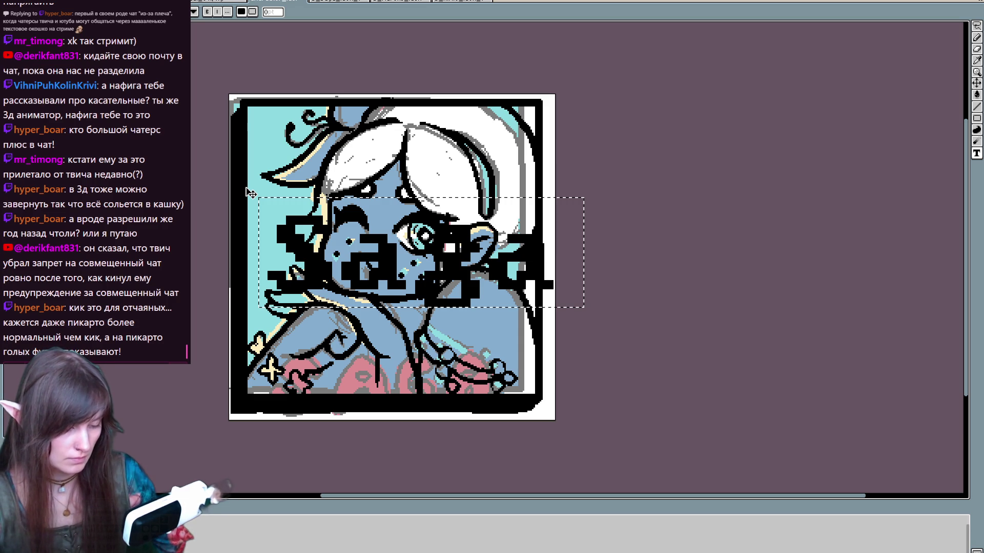
key(BackSpace)
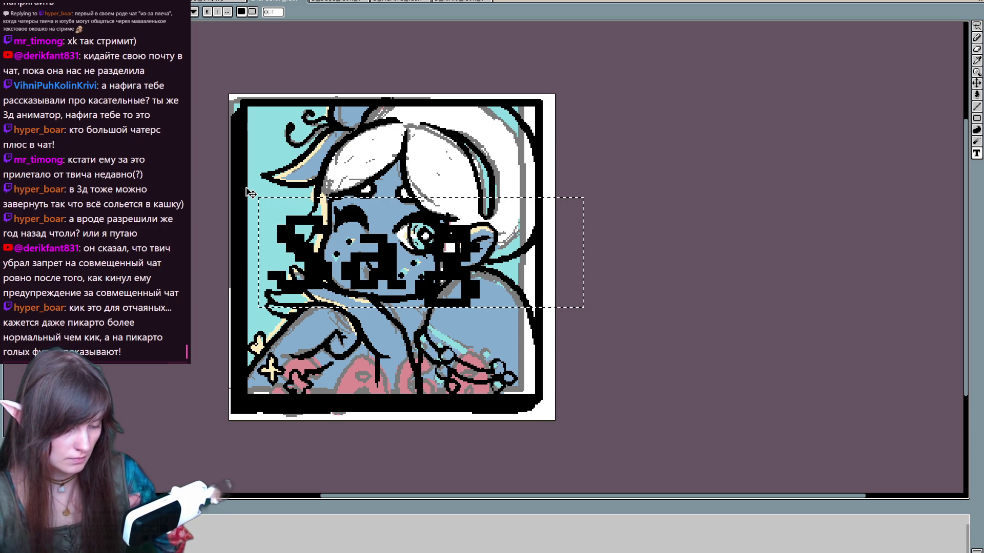
key(BackSpace)
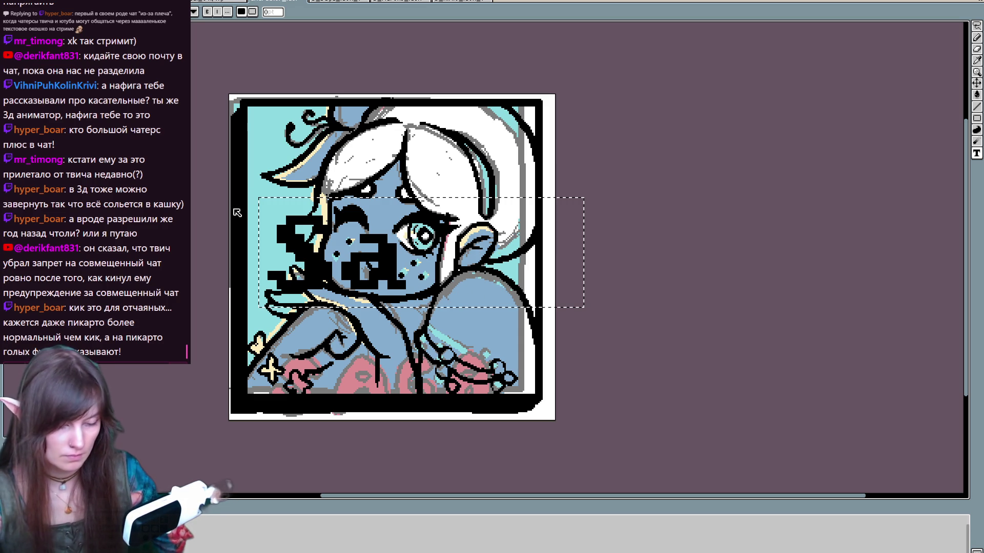
text(яц)
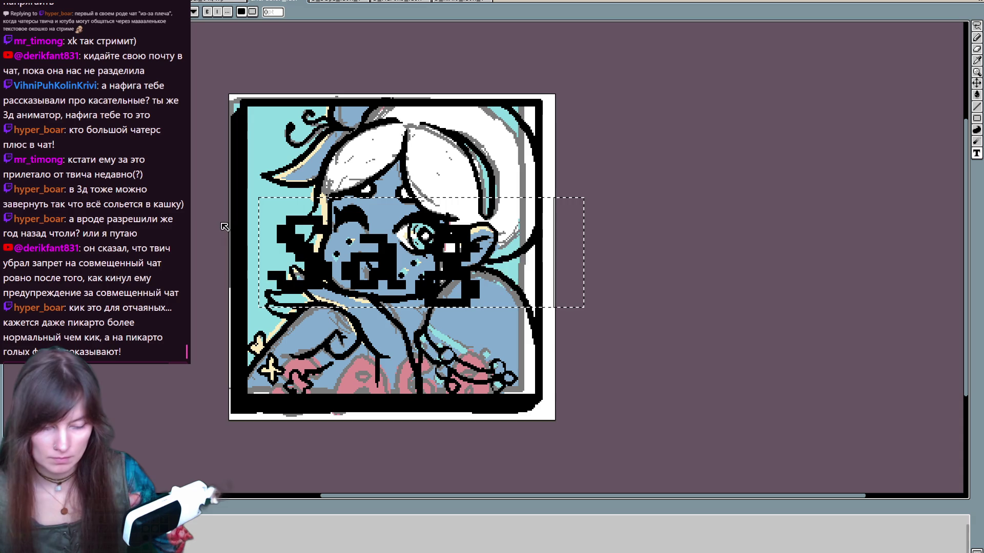
Step: Commit the title, move it to the bottom of the artwork and fill the S red
click(699, 340)
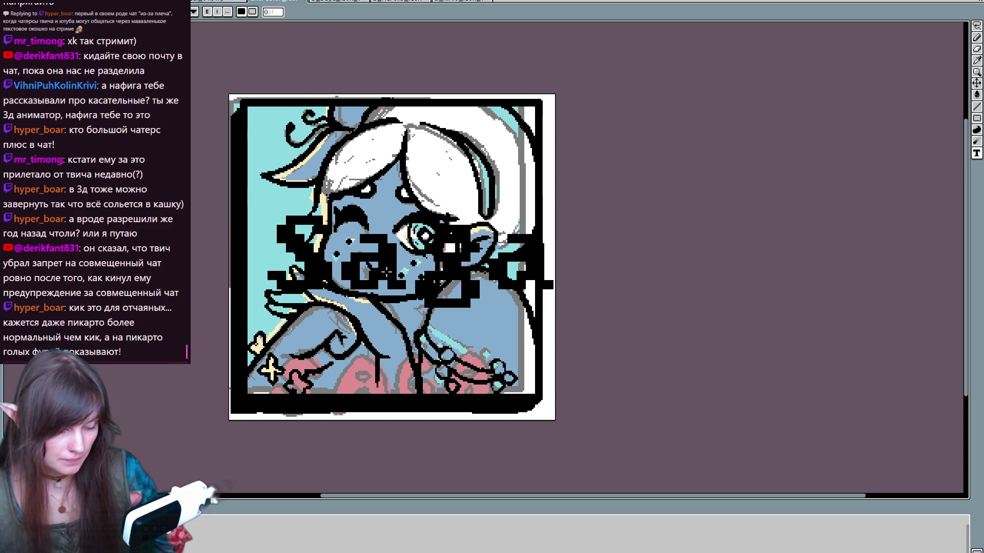
drag(387, 271, 379, 391)
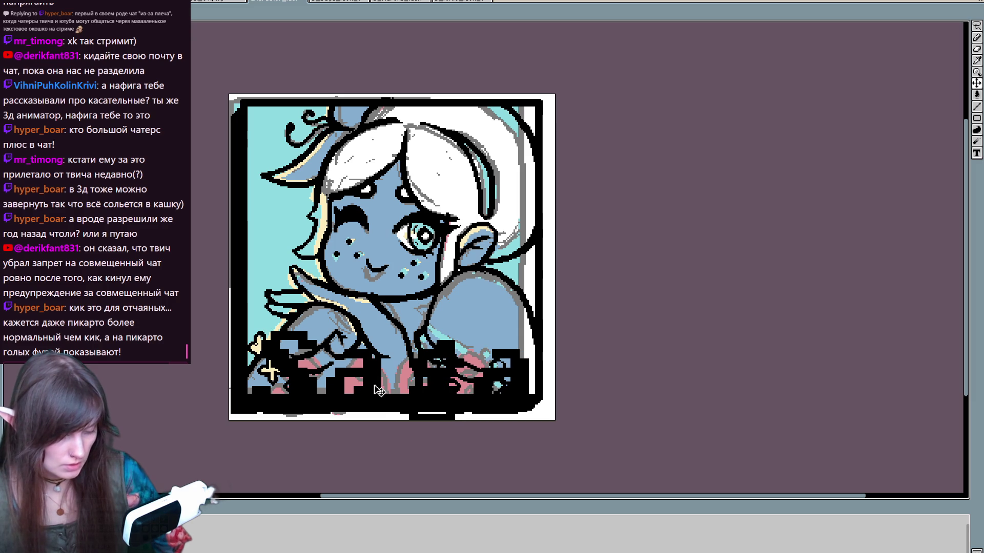
key(Right)
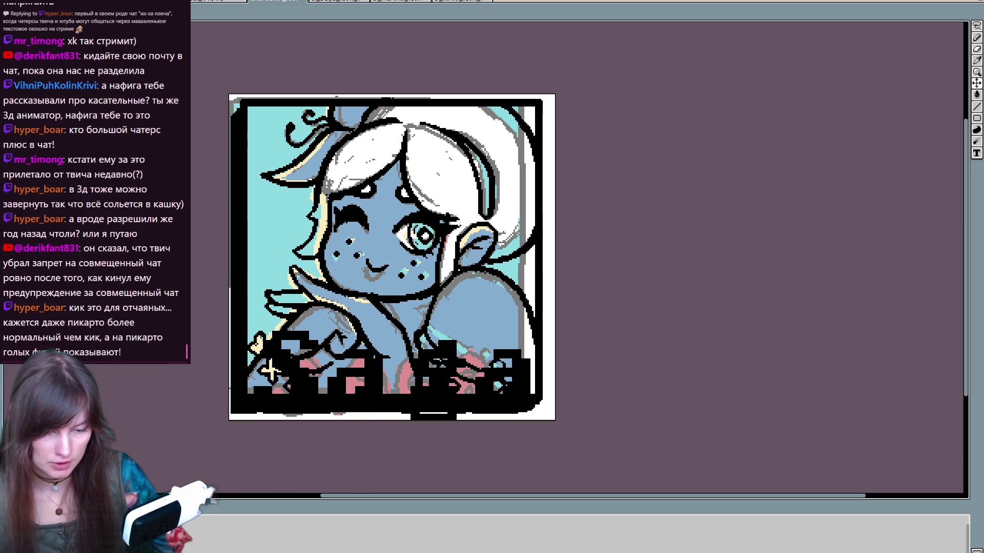
click(297, 341)
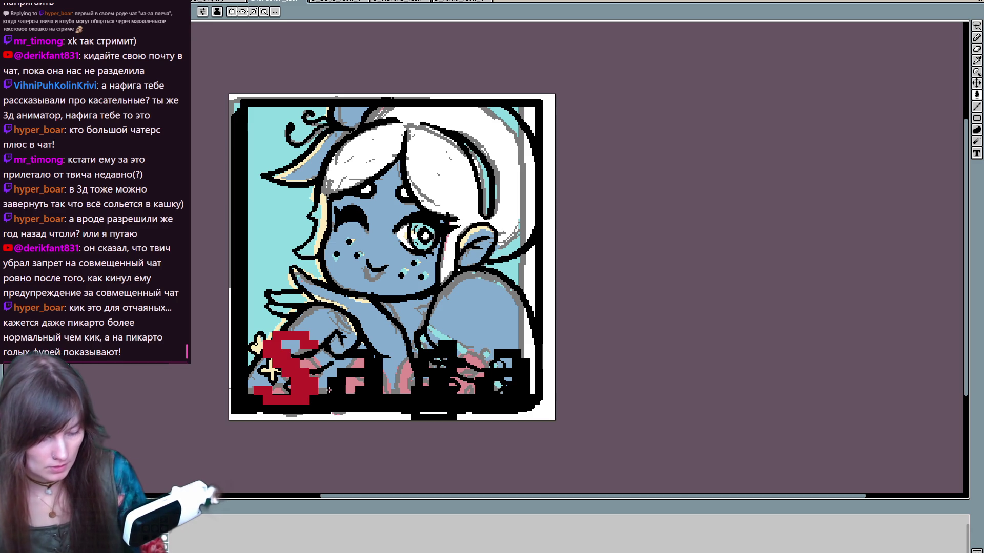
Step: Bucket-fill the remaining letters a, g and a of the title red
click(358, 358)
click(440, 359)
click(510, 379)
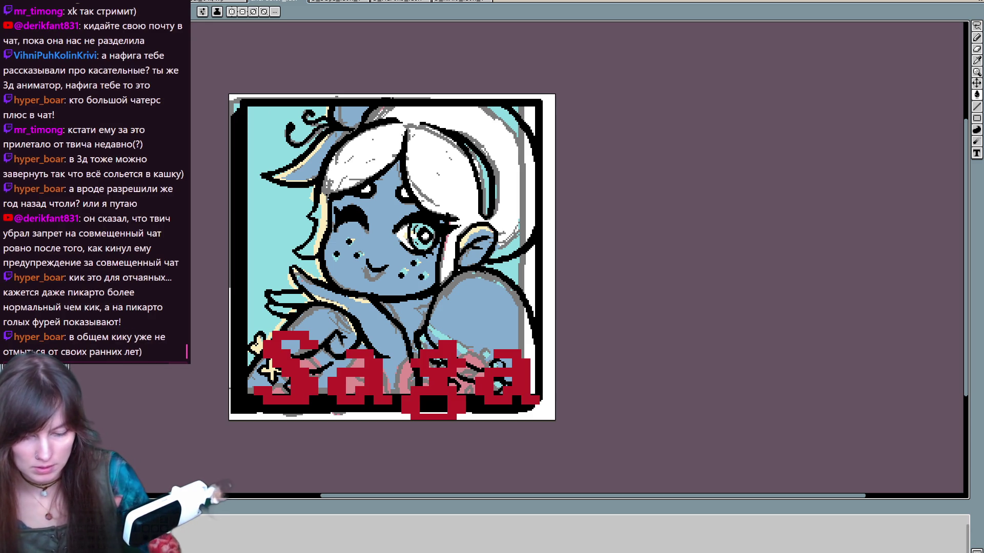
Step: Pencil extra black pixels around the base of the S
key(b)
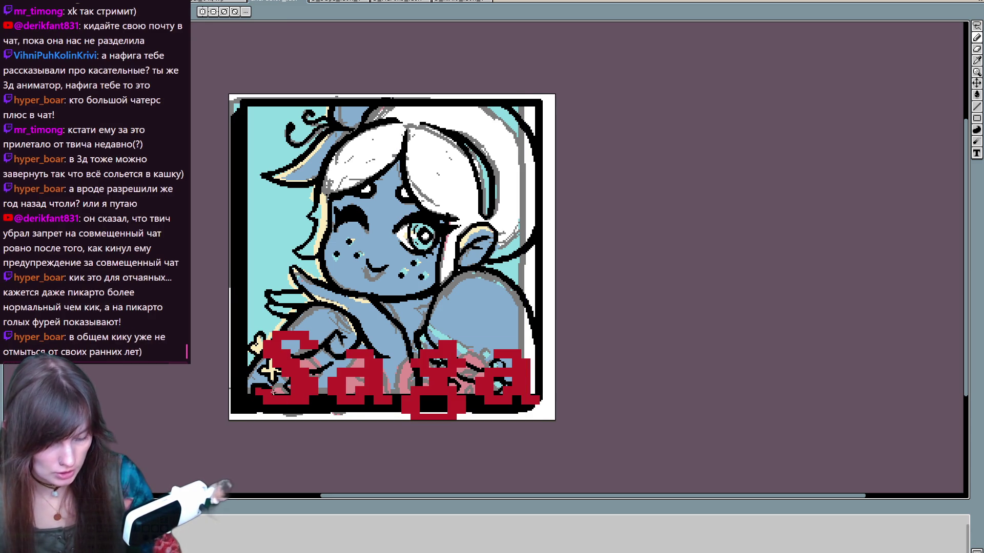
mouse_move(289, 395)
mouse_down()
mouse_move(266, 342)
mouse_move(300, 330)
mouse_move(313, 343)
mouse_move(304, 352)
mouse_move(284, 340)
mouse_move(287, 349)
mouse_up()
mouse_move(411, 343)
mouse_down()
mouse_move(420, 333)
mouse_move(419, 371)
mouse_move(419, 336)
mouse_up()
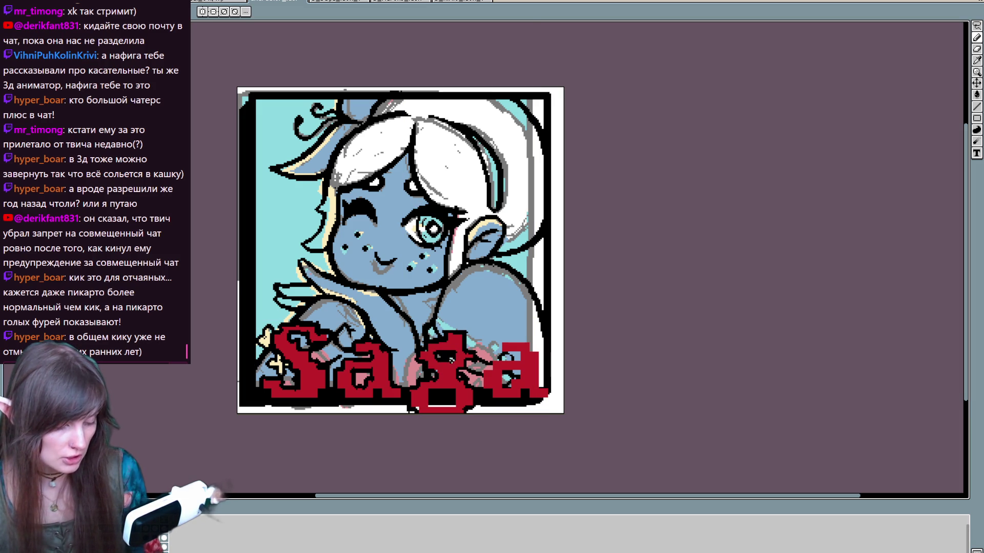
drag(430, 404, 454, 406)
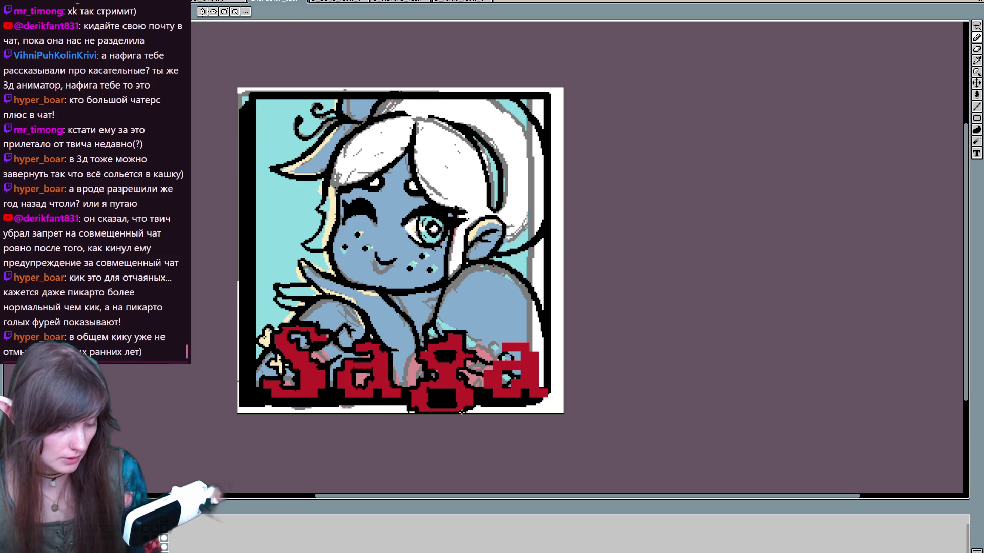
key(b)
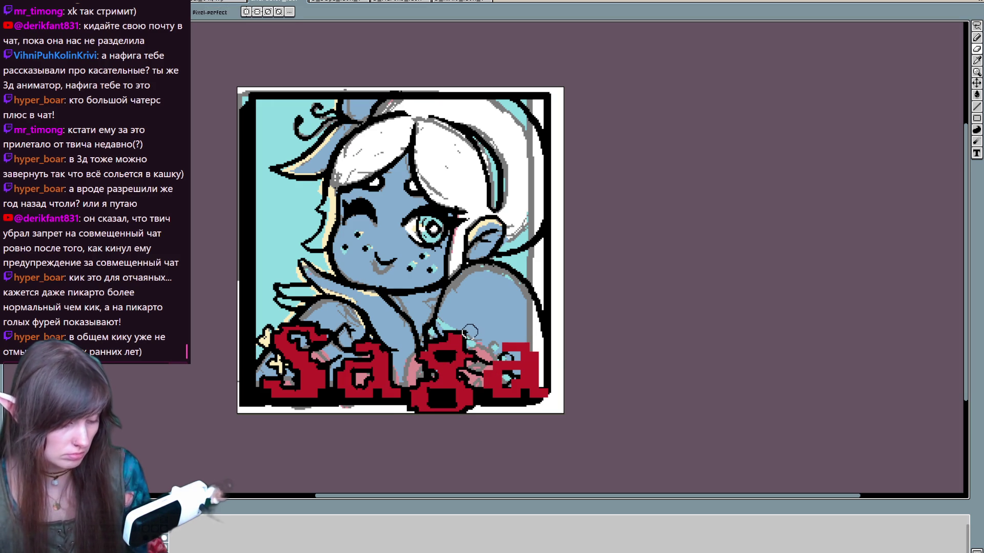
key(e)
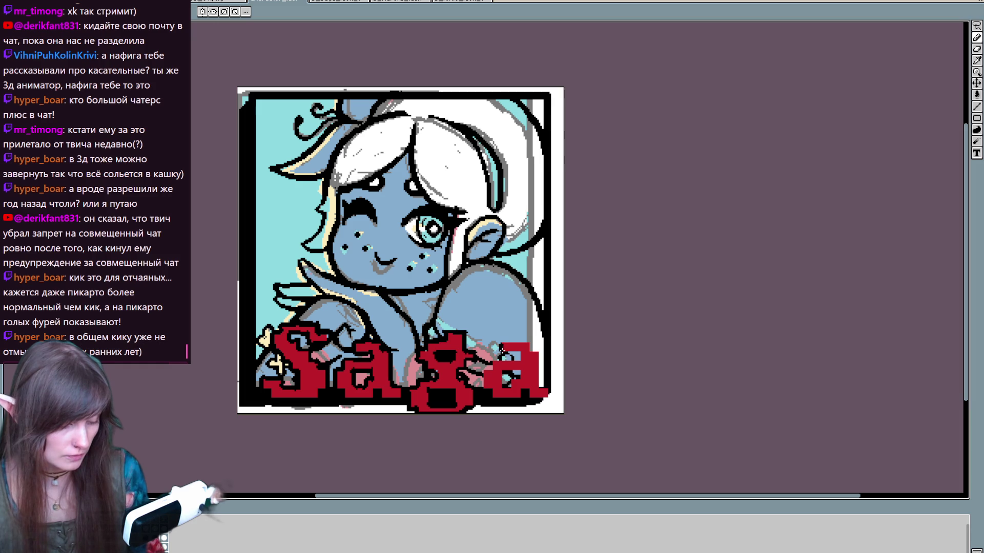
mouse_move(502, 353)
mouse_down()
mouse_move(519, 353)
mouse_move(498, 361)
mouse_move(481, 393)
mouse_move(504, 385)
mouse_up()
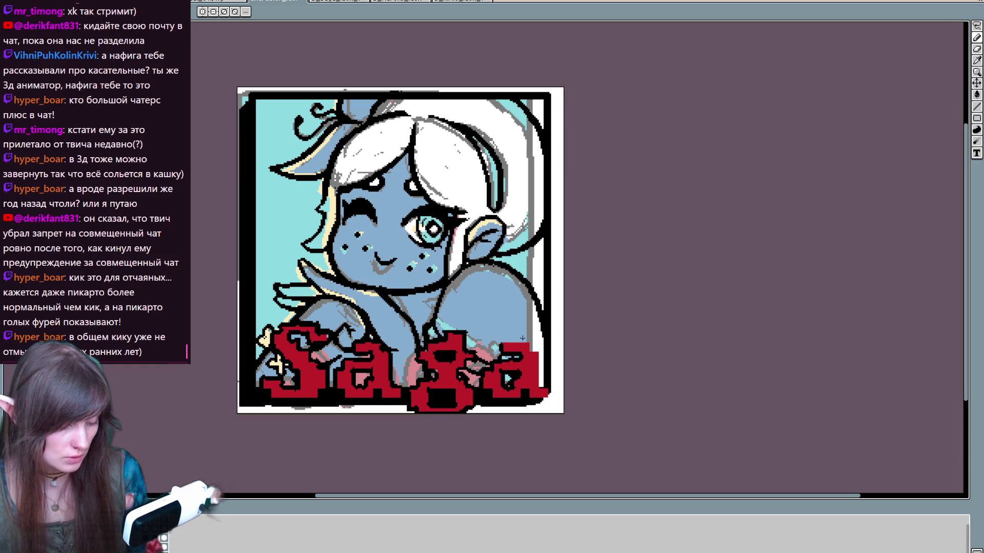
mouse_move(500, 342)
mouse_down()
mouse_move(526, 342)
mouse_move(544, 391)
mouse_up()
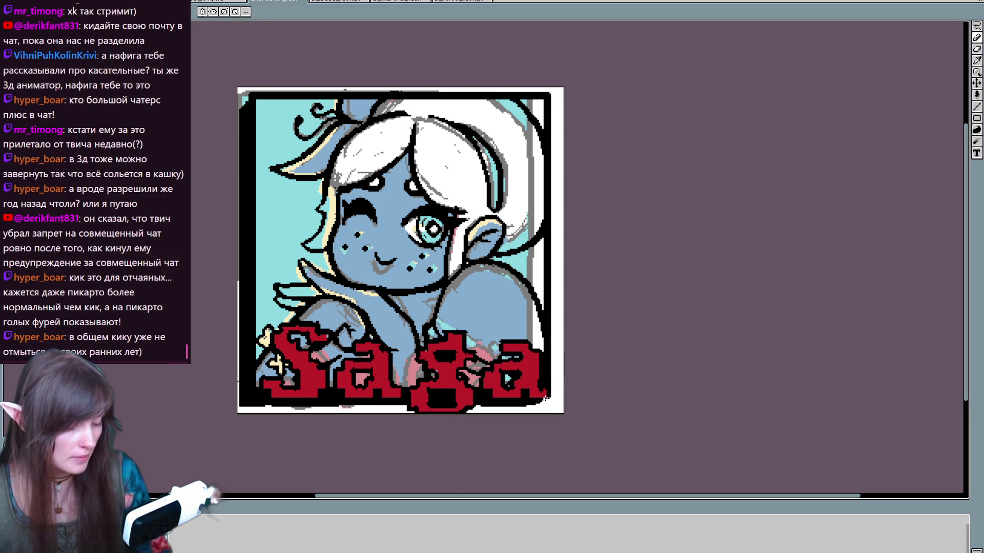
alt+click(537, 383)
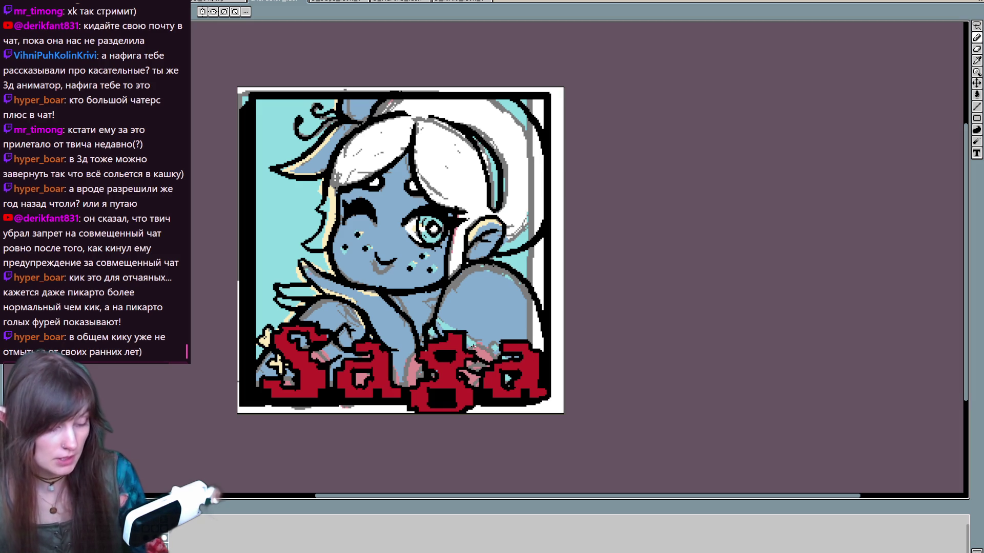
alt+click(328, 334)
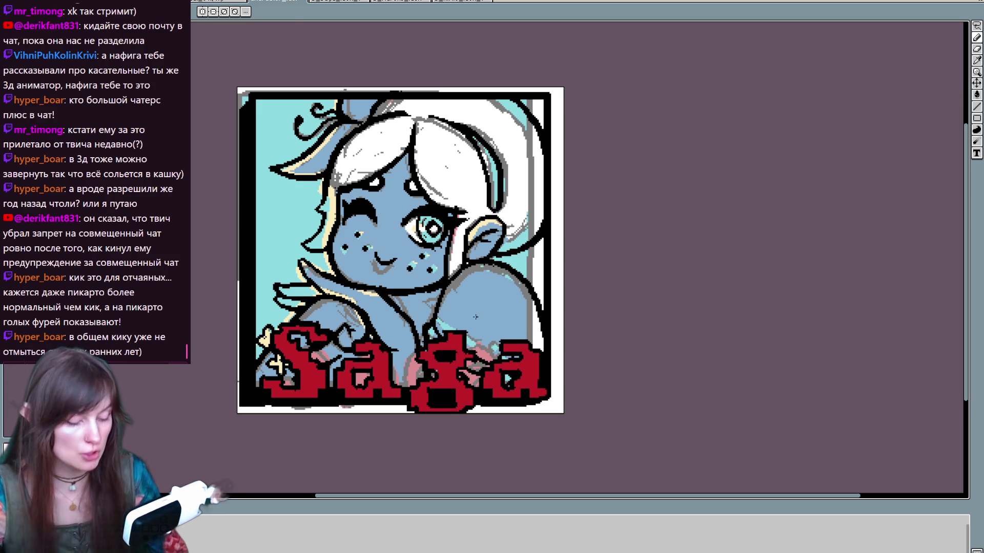
key(b)
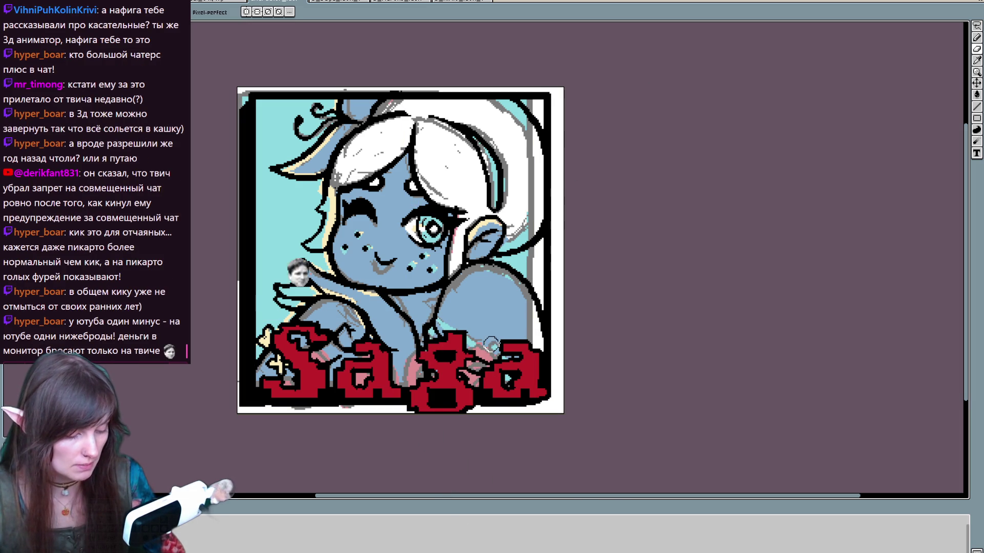
key(e)
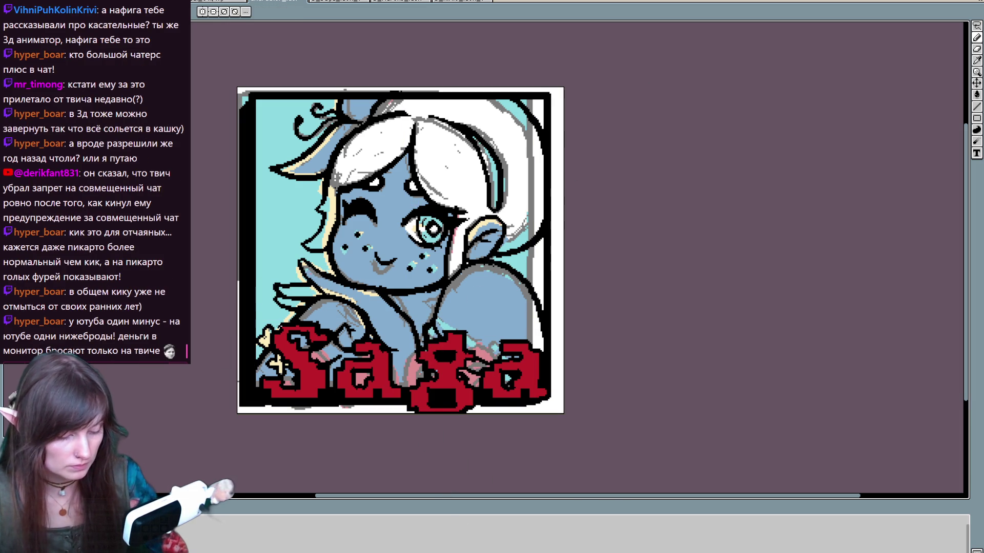
key(b)
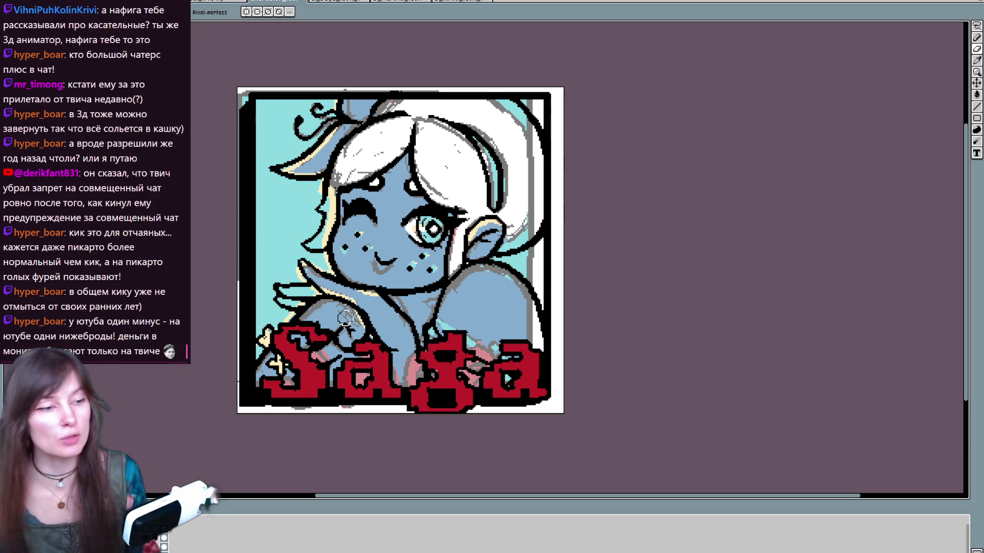
key(i)
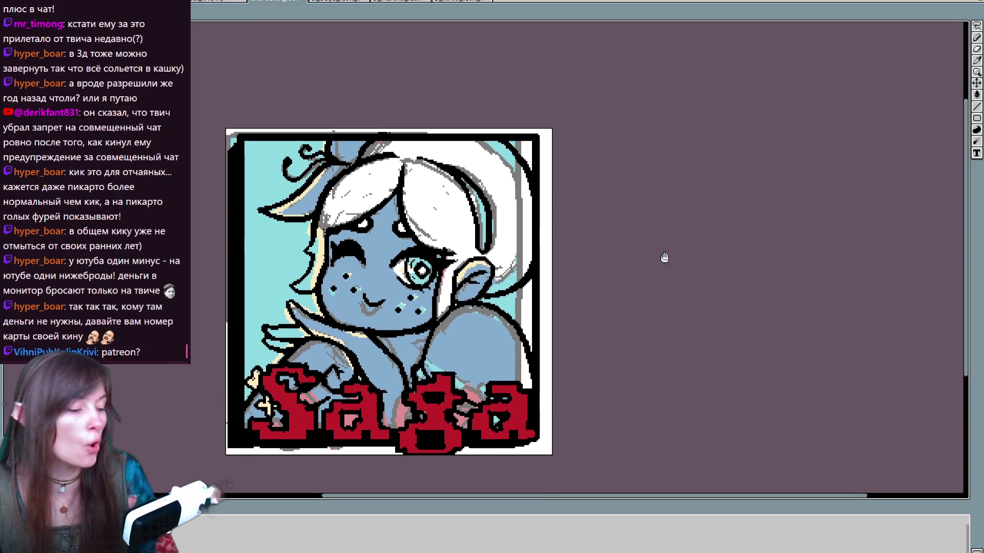
click(977, 118)
Step: Draw a cyan rectangle along the inner border and fill the artwork's interior flat cyan
click(930, 117)
mouse_move(267, 102)
mouse_down()
mouse_move(513, 308)
mouse_move(547, 392)
mouse_up()
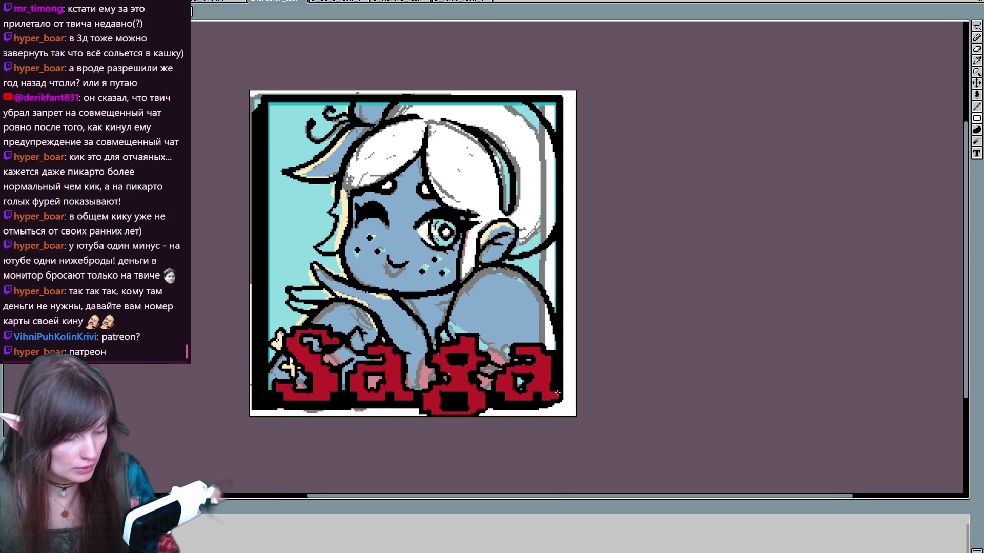
click(475, 275)
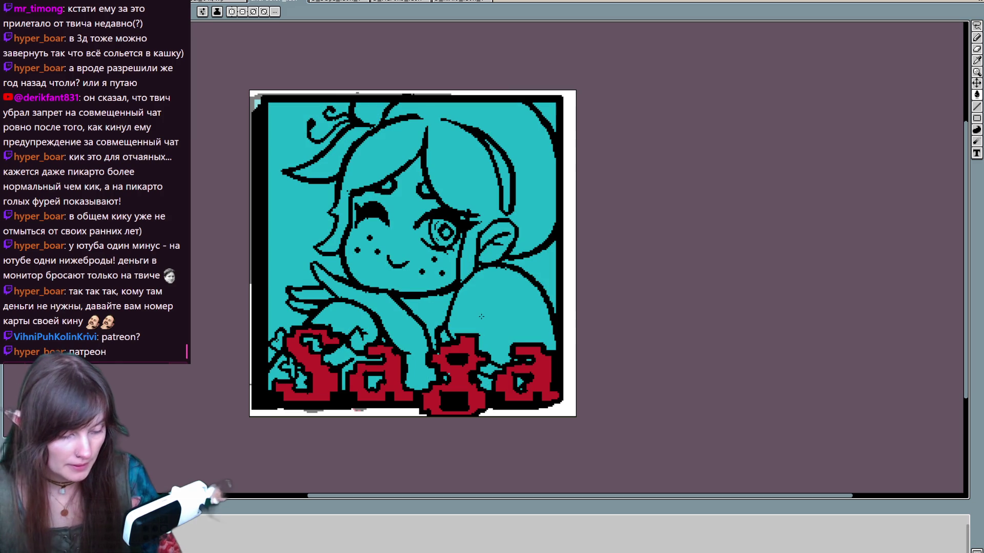
drag(532, 241, 520, 268)
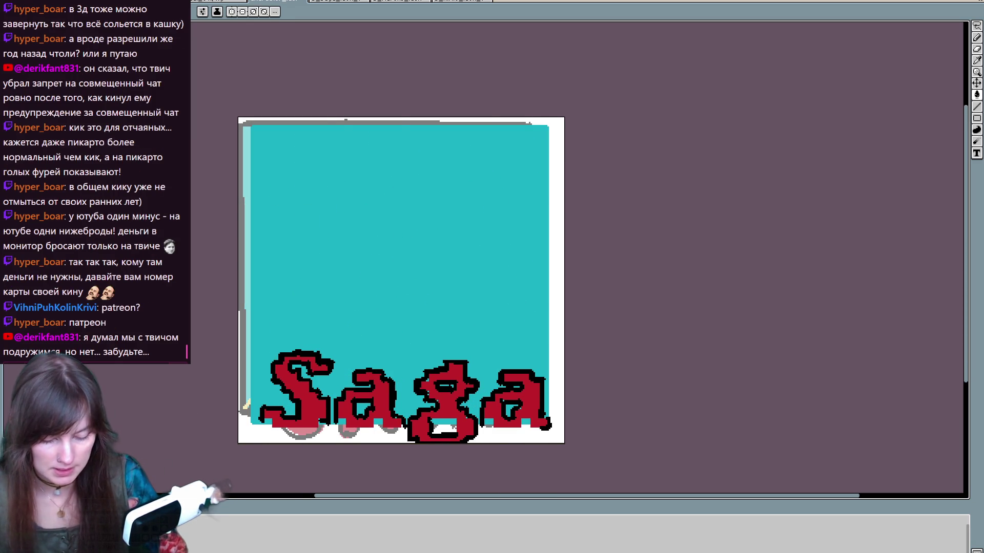
Step: Redraw the black outline of the face's left side and the shoulder line from the ear
key(b)
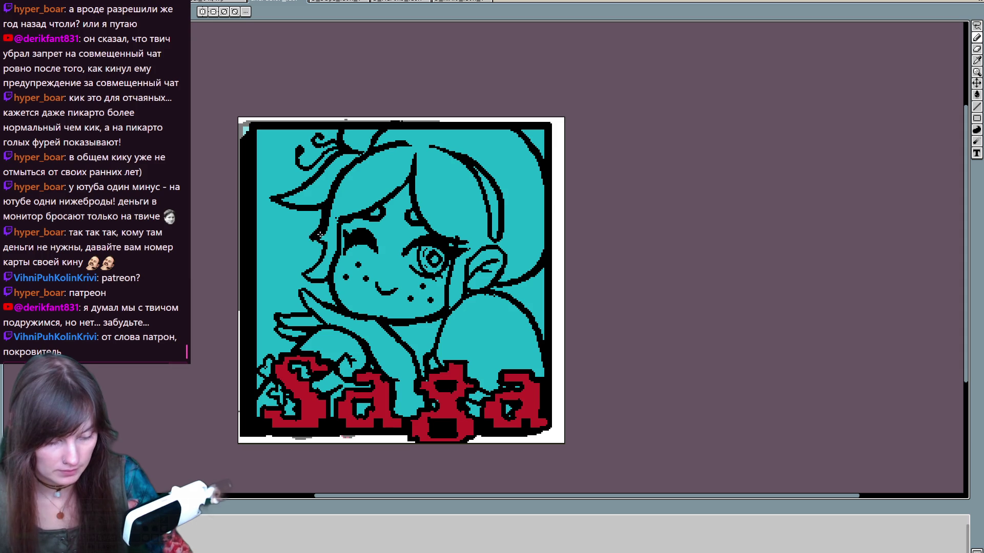
mouse_move(324, 242)
mouse_down()
mouse_move(303, 275)
mouse_move(319, 283)
mouse_up()
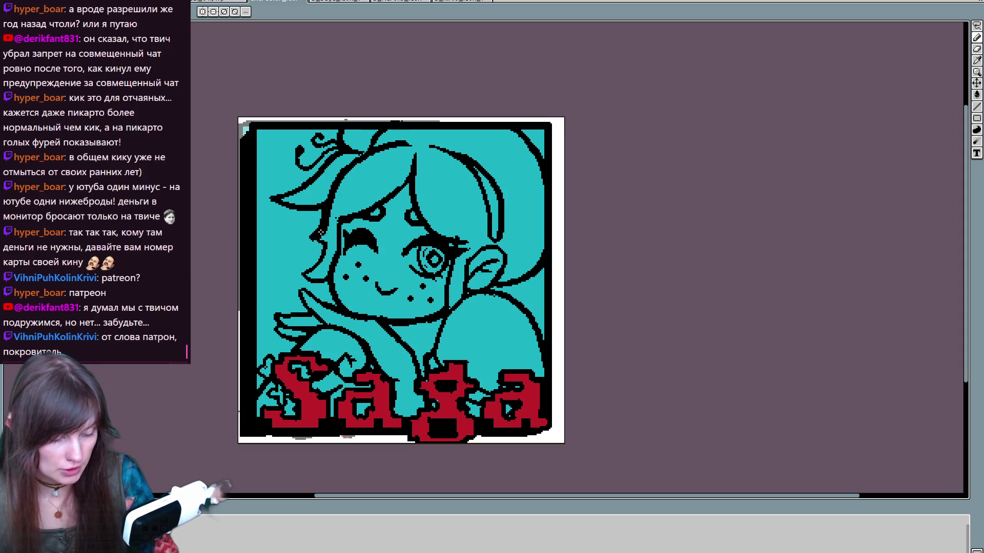
mouse_move(326, 239)
mouse_down()
mouse_move(312, 267)
mouse_move(329, 277)
mouse_move(310, 310)
mouse_move(334, 307)
mouse_up()
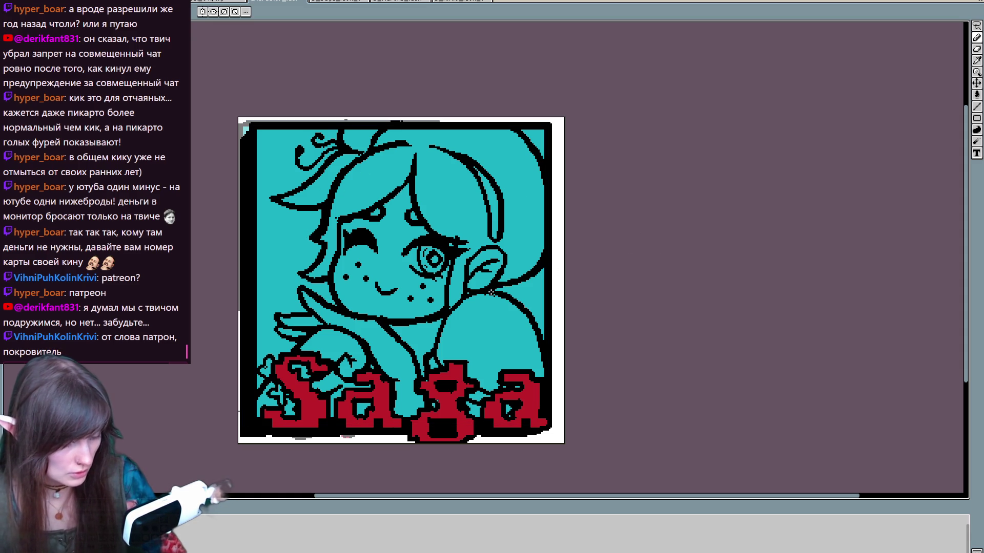
drag(492, 290, 545, 262)
mouse_move(493, 292)
mouse_down()
mouse_move(535, 320)
mouse_move(544, 340)
mouse_up()
scroll(518, 233, down, 2)
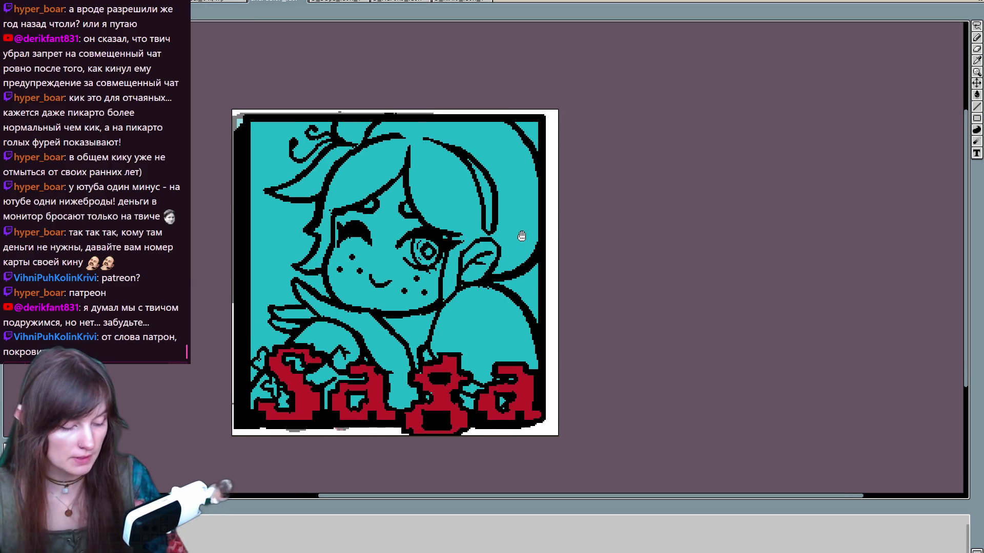
Step: Add dark-blue shading along the left cheek and hairline, then undo that stroke
key(e)
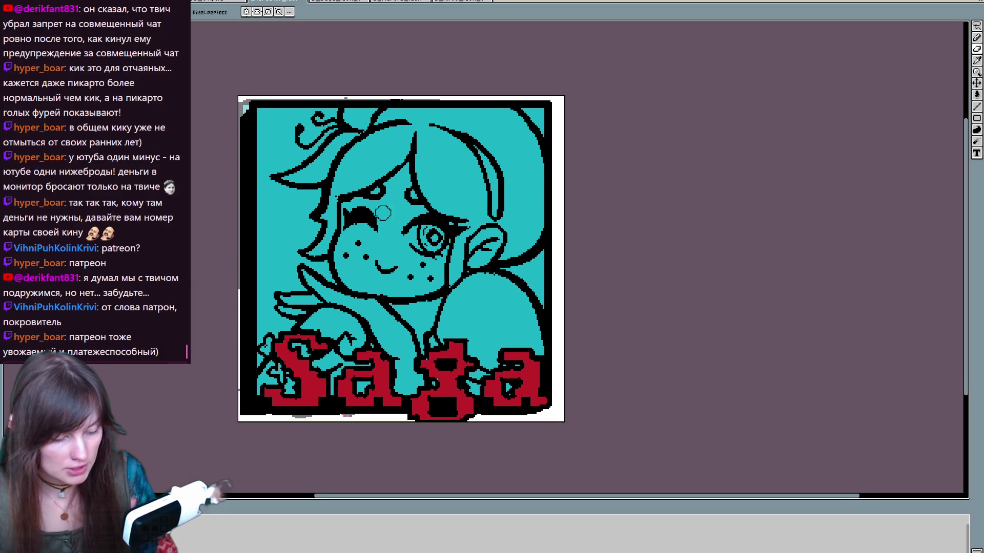
key(v)
key(m)
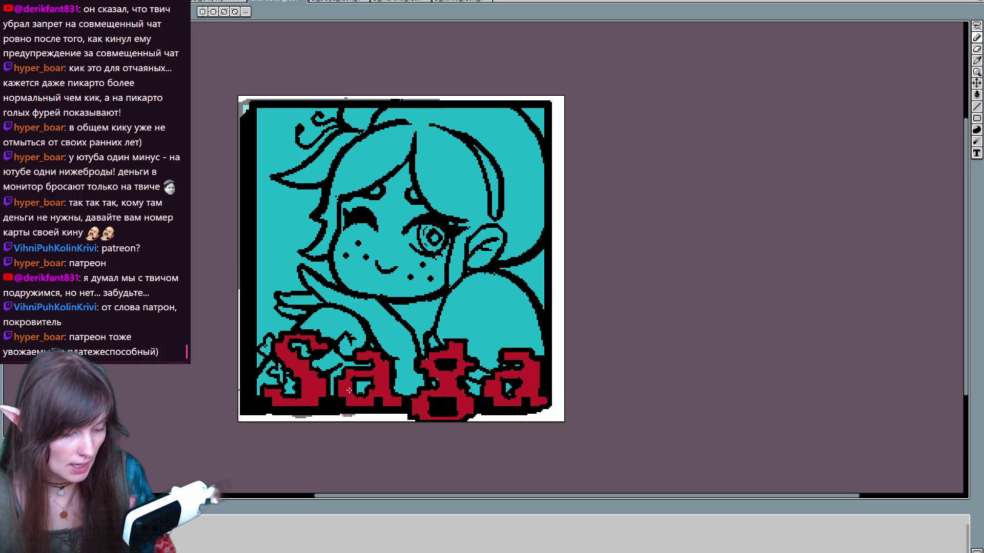
key(b)
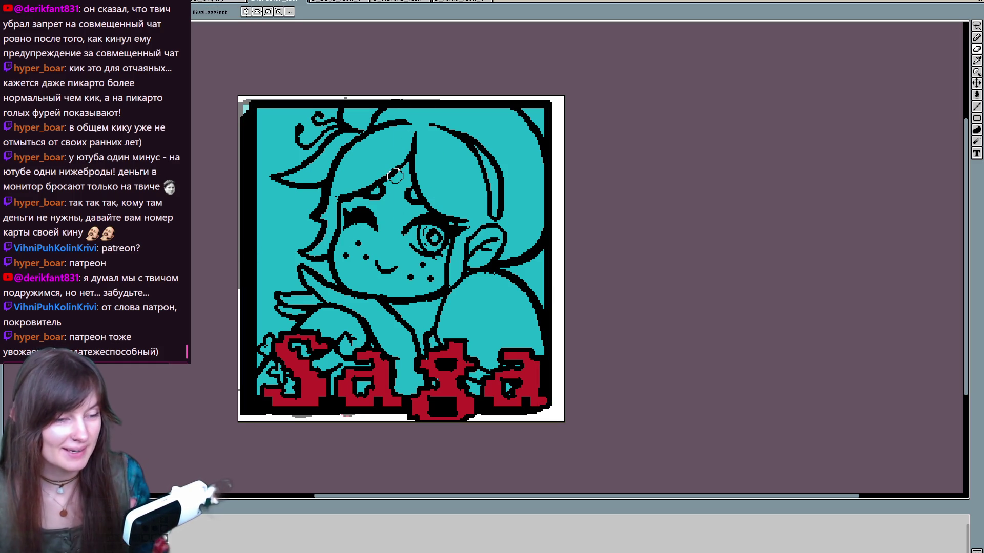
drag(589, 290, 540, 282)
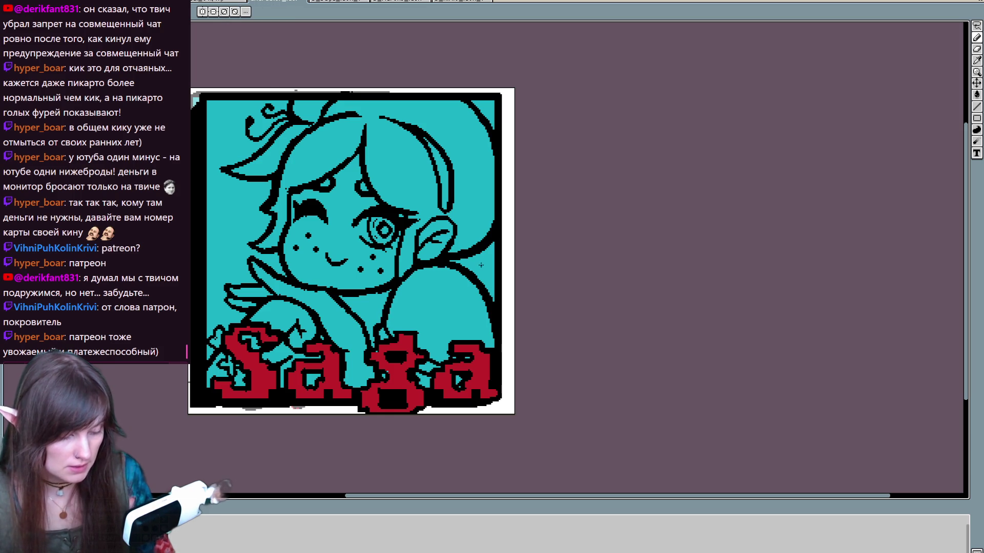
drag(251, 244, 265, 282)
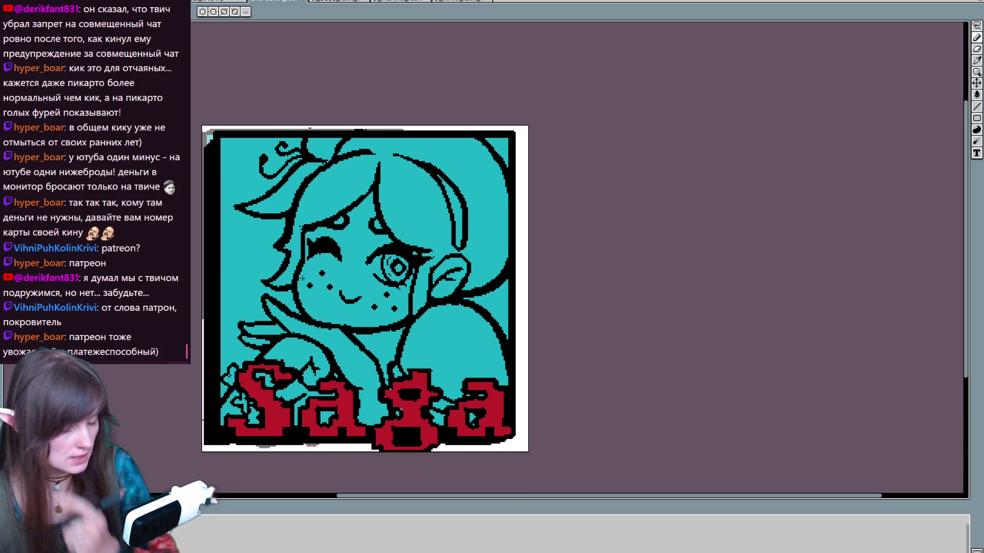
drag(471, 250, 470, 253)
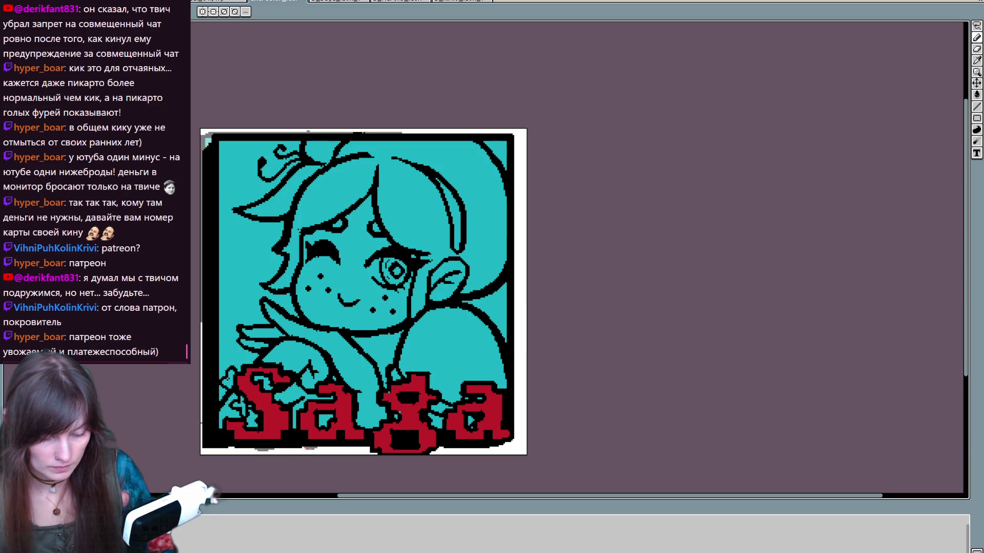
mouse_move(304, 302)
mouse_down()
mouse_move(314, 322)
mouse_move(302, 259)
mouse_move(373, 194)
mouse_move(387, 245)
mouse_move(414, 254)
mouse_move(405, 339)
mouse_move(476, 315)
mouse_move(498, 354)
mouse_move(507, 424)
mouse_move(220, 425)
mouse_move(225, 398)
mouse_up()
key(v)
key(b)
key(ctrl+z)
Step: Edge the figure in dark blue and fill the face, hand, shoulder and arm dark blue
mouse_move(467, 313)
mouse_down()
mouse_move(481, 318)
mouse_move(500, 412)
mouse_move(351, 427)
mouse_up()
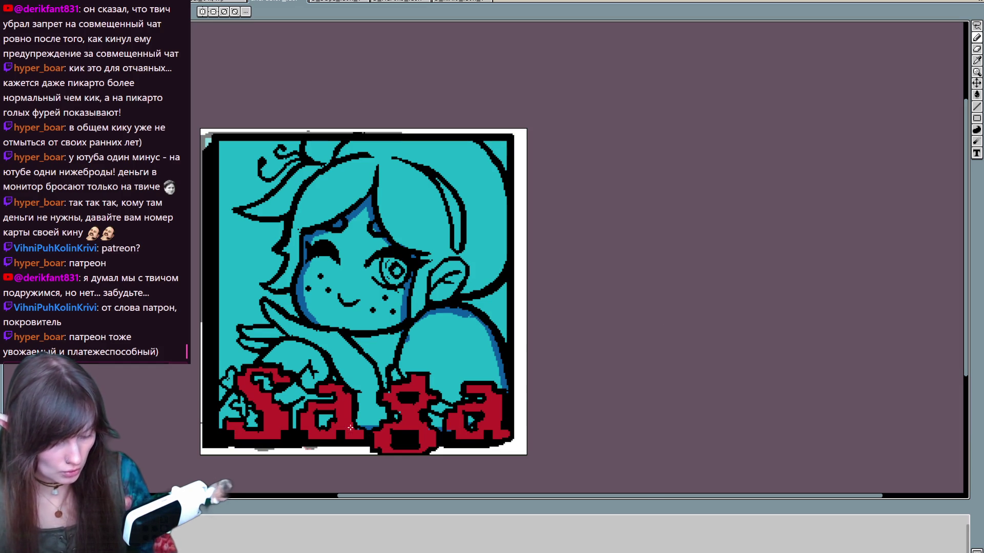
drag(224, 427, 220, 411)
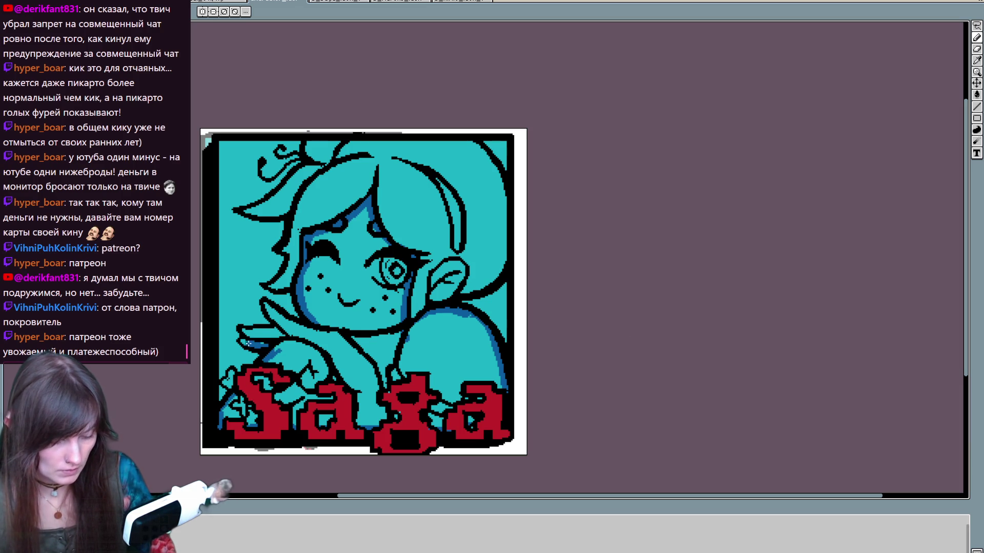
mouse_move(251, 337)
mouse_down()
mouse_move(281, 326)
mouse_move(267, 306)
mouse_move(318, 340)
mouse_move(317, 325)
mouse_up()
click(371, 312)
click(474, 315)
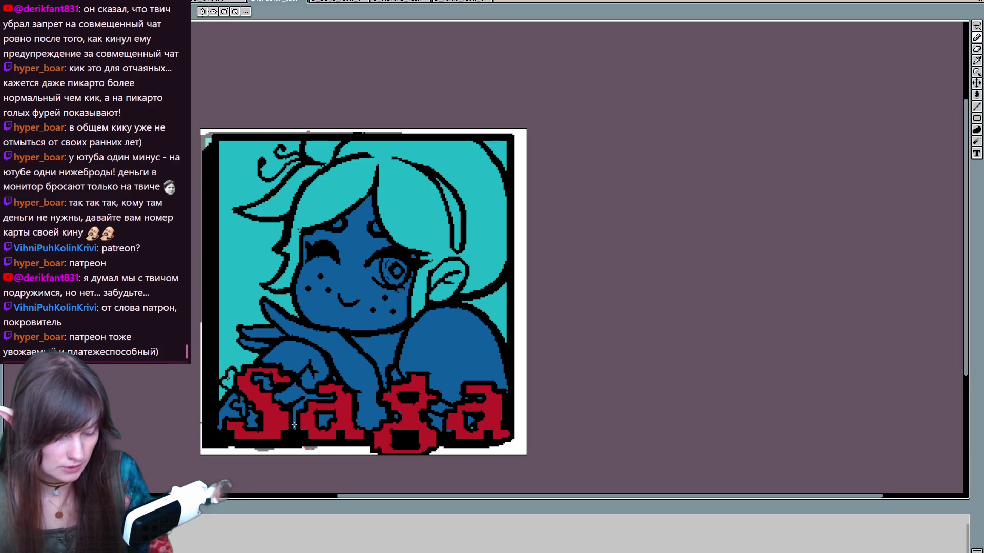
Step: Pick a light red from the artwork and stroke a highlight onto the S of Saga
key(i)
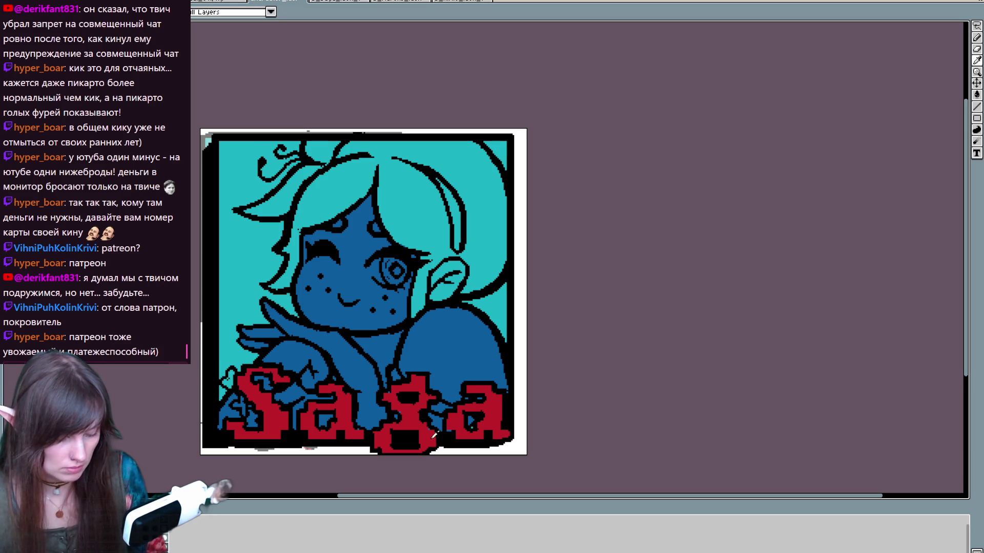
click(460, 426)
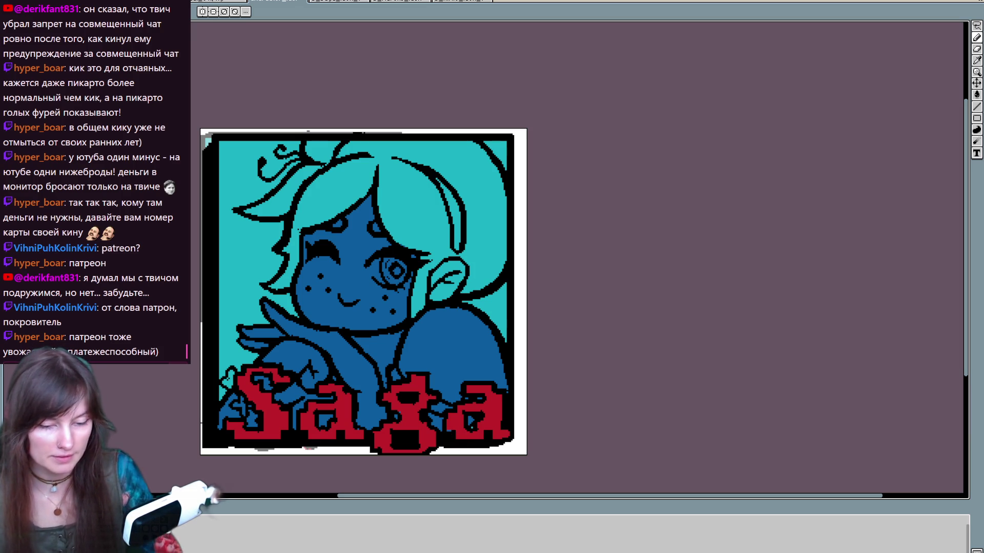
mouse_move(285, 414)
mouse_down()
mouse_move(278, 436)
mouse_move(259, 392)
mouse_up()
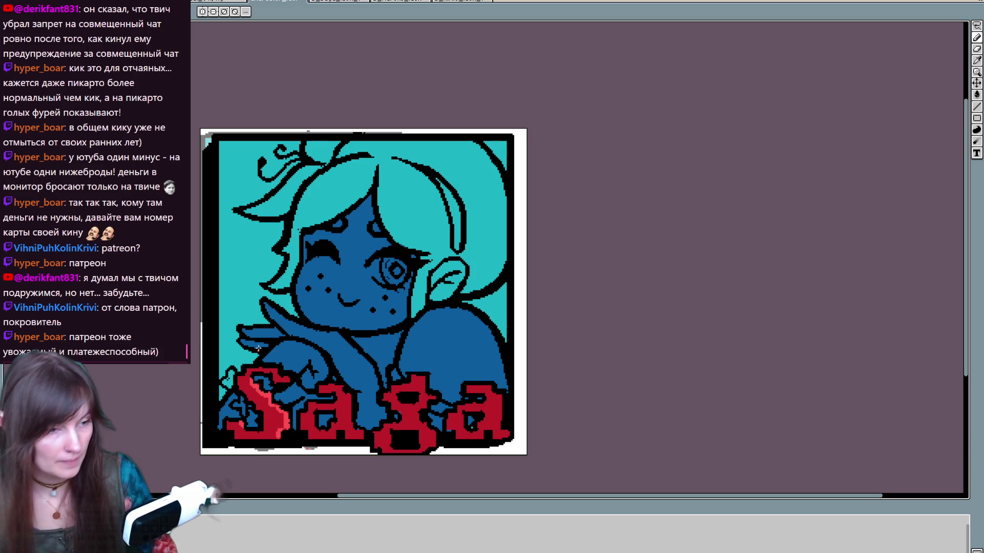
Step: Draw vertical light-red highlight strokes inside the Saga letters, including the first 'a'
drag(258, 348, 271, 300)
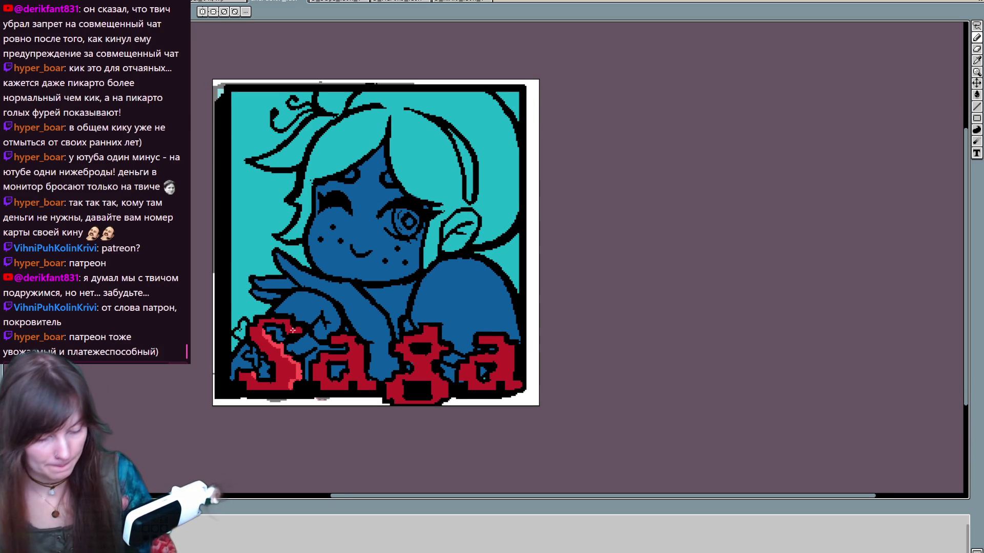
drag(362, 348, 370, 383)
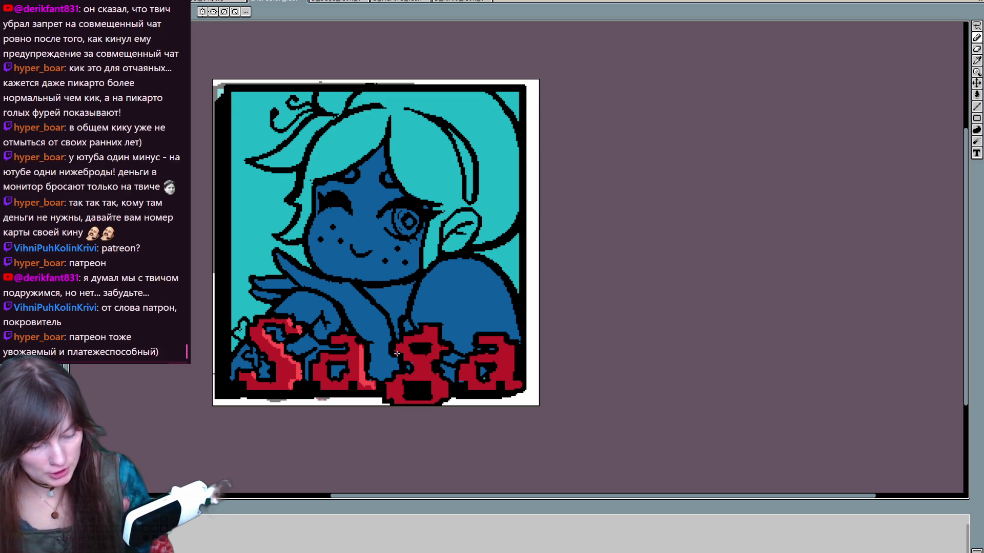
drag(326, 359, 327, 382)
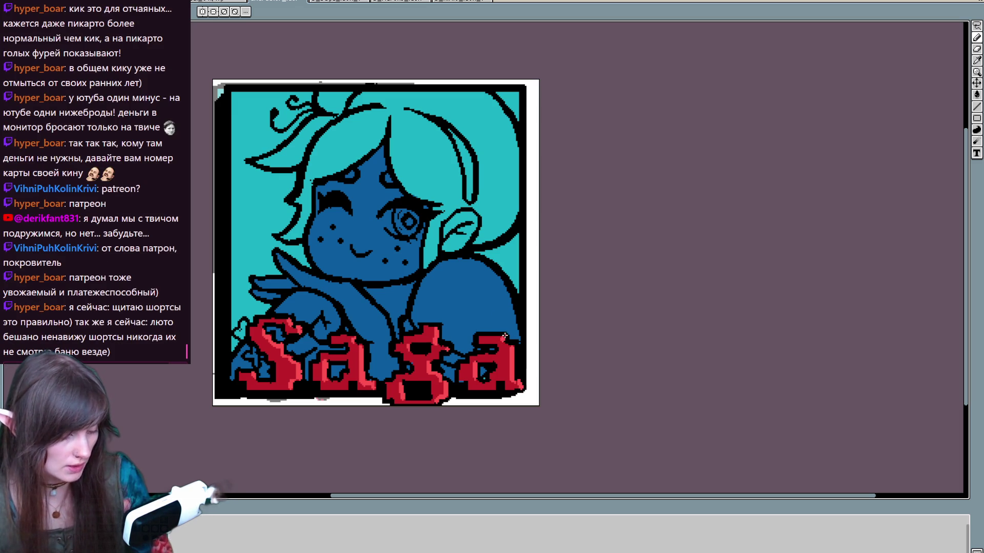
scroll(615, 279, up, 2)
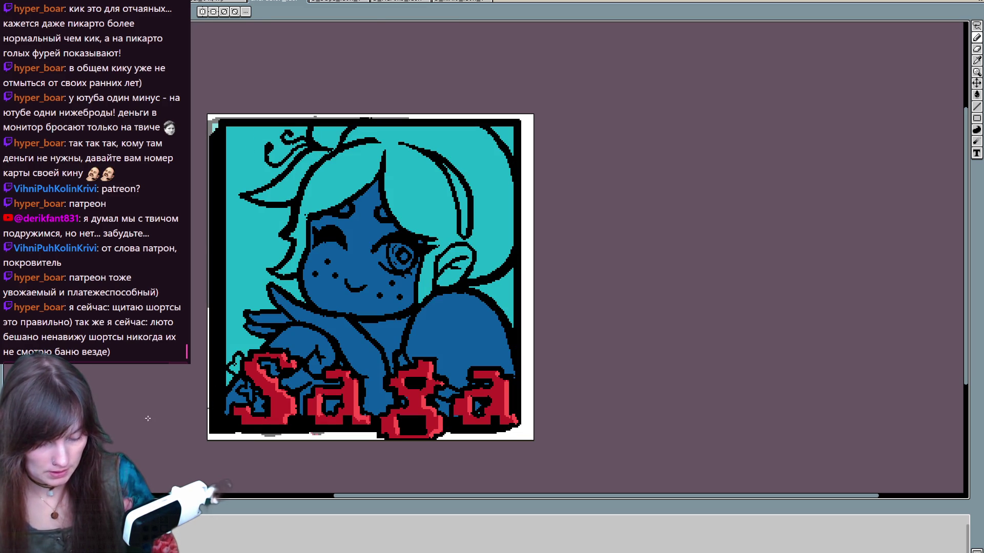
Step: Undo a white hair stroke, restore the dark-blue figure fill, and add a cream-yellow accent beside the S
key(b)
mouse_move(512, 318)
mouse_down()
mouse_move(505, 414)
mouse_move(226, 414)
mouse_move(227, 360)
mouse_move(349, 157)
mouse_move(511, 320)
mouse_up()
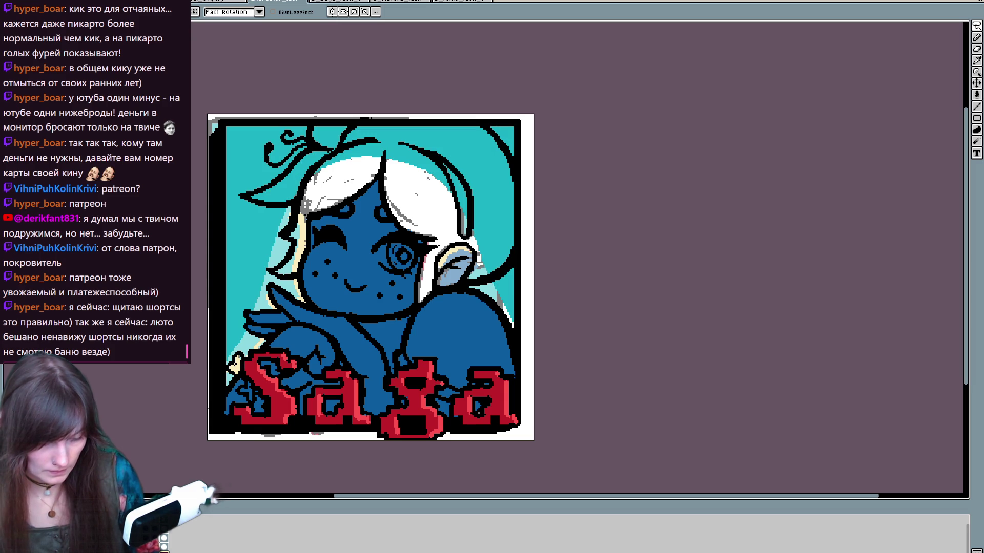
key(ctrl+z)
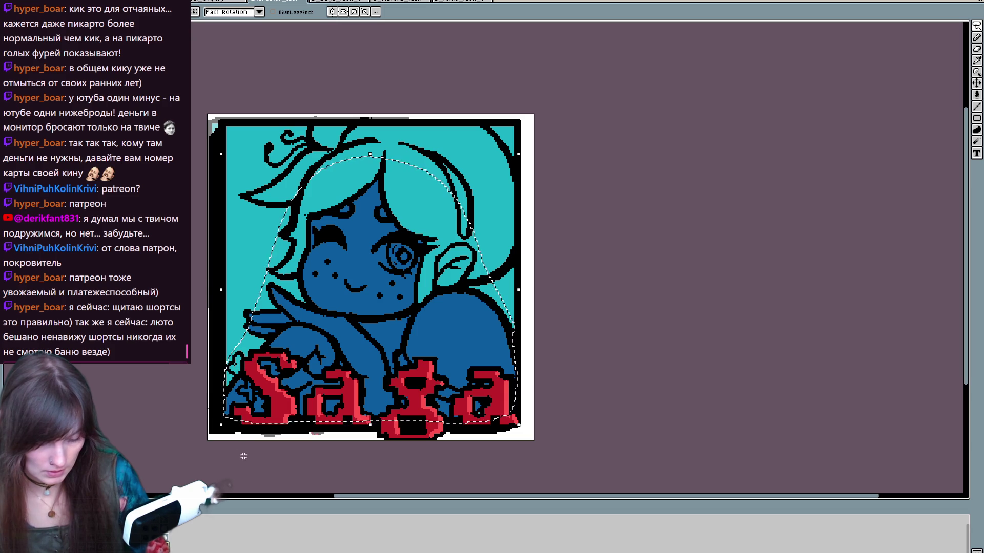
key(ctrl+z)
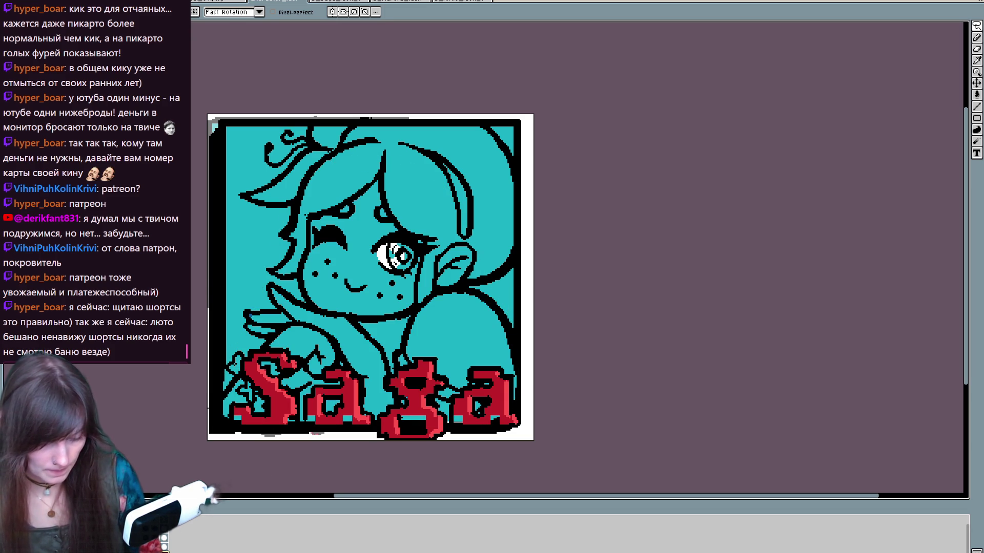
key(ctrl+y)
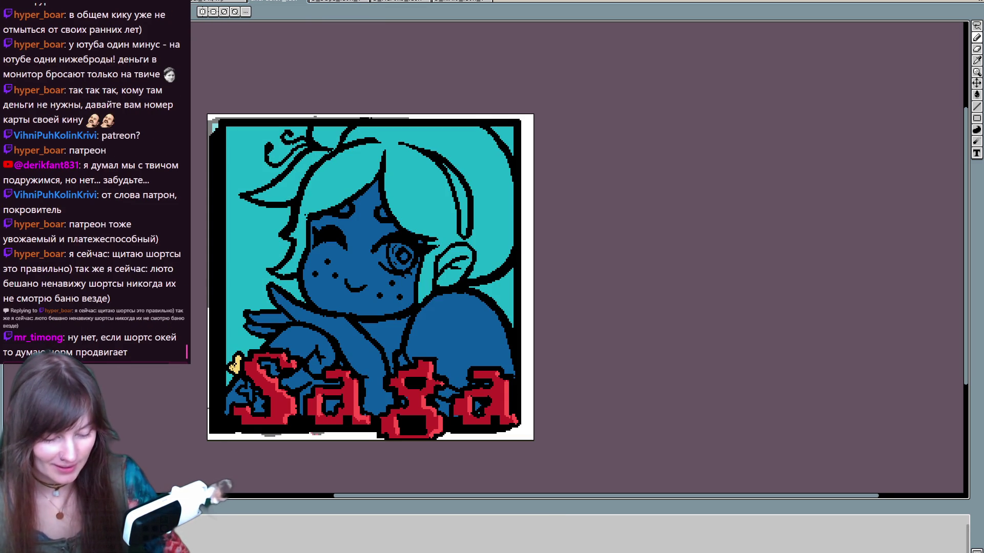
drag(250, 384, 249, 398)
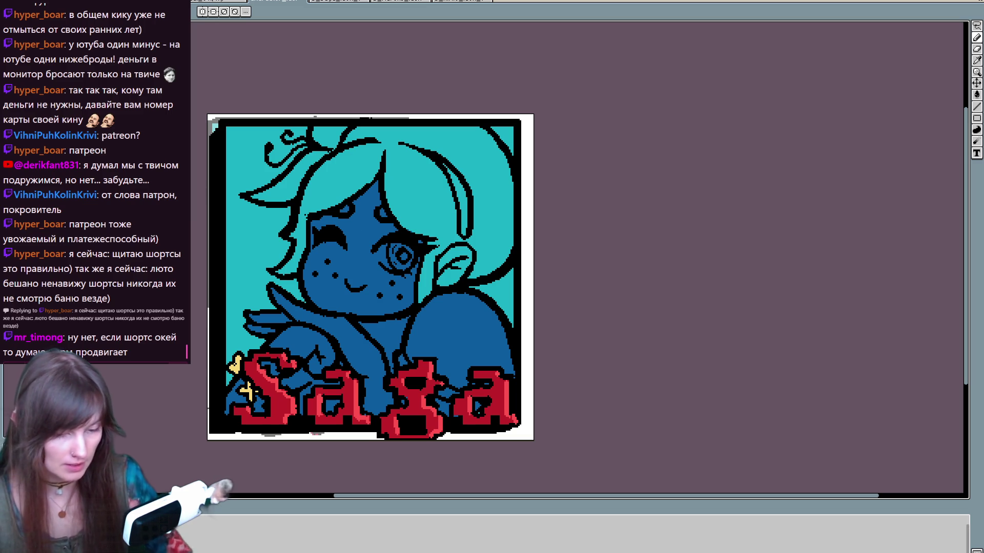
Step: Make the eye highlight teal and outline the cheek and hair edges with white highlights
mouse_move(404, 250)
mouse_down()
mouse_move(387, 262)
mouse_move(407, 264)
mouse_move(382, 260)
mouse_move(410, 256)
mouse_up()
alt+click(431, 201)
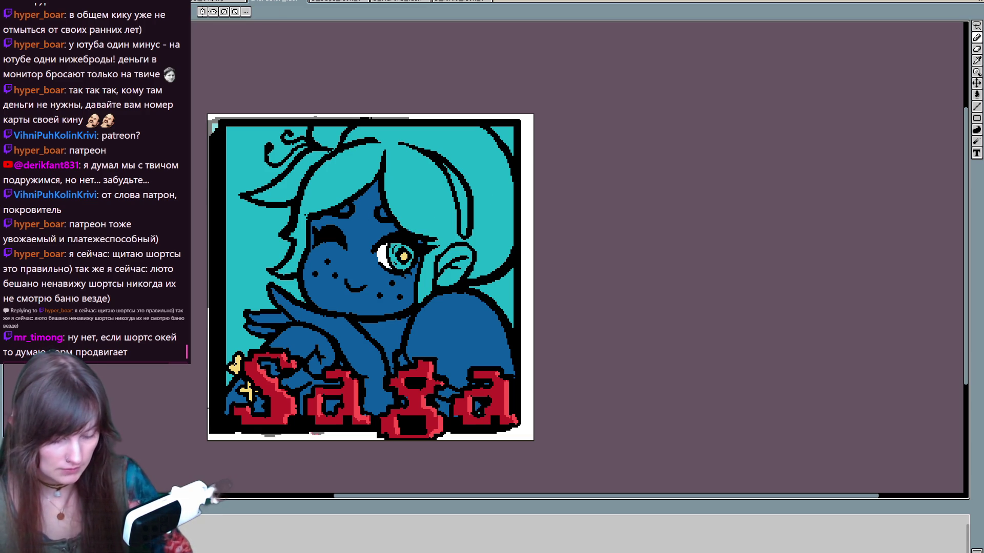
mouse_move(281, 270)
mouse_down()
mouse_move(302, 239)
mouse_move(296, 220)
mouse_move(368, 128)
mouse_up()
mouse_move(307, 211)
mouse_down()
mouse_move(388, 155)
mouse_move(392, 192)
mouse_move(445, 236)
mouse_up()
click(383, 212)
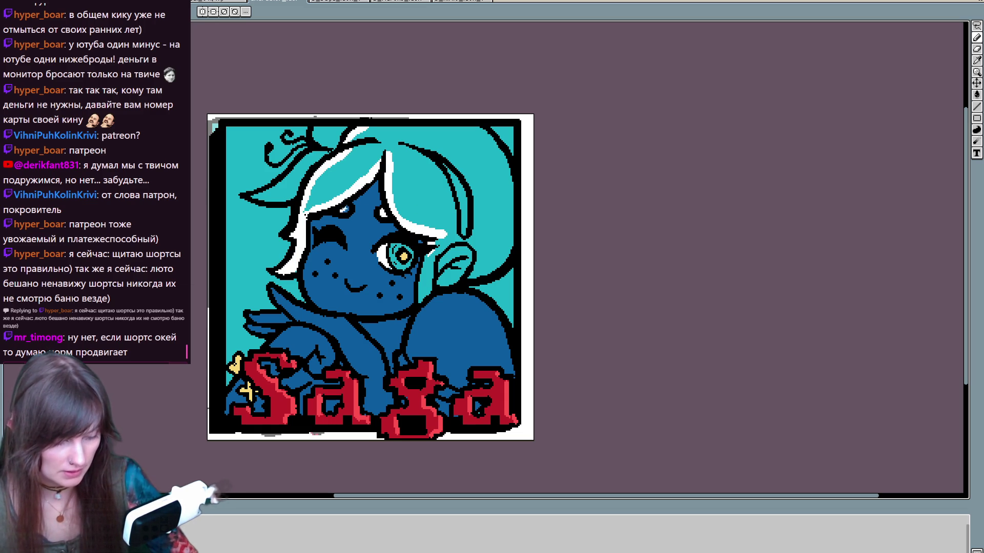
mouse_move(436, 259)
mouse_down()
mouse_move(420, 301)
mouse_move(433, 260)
mouse_up()
click(445, 236)
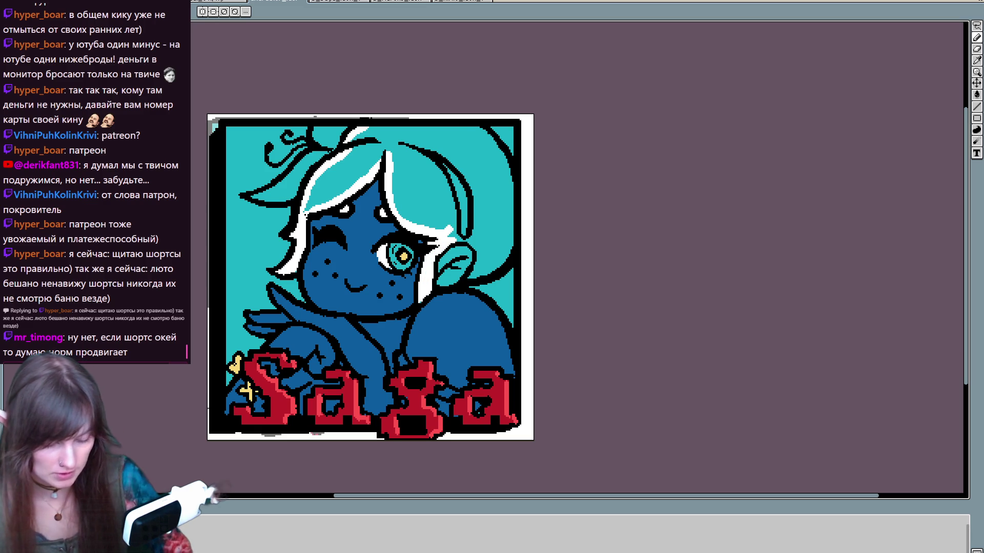
mouse_move(446, 240)
mouse_down()
mouse_move(479, 250)
mouse_move(472, 277)
mouse_move(510, 238)
mouse_move(499, 155)
mouse_move(386, 128)
mouse_move(361, 132)
mouse_up()
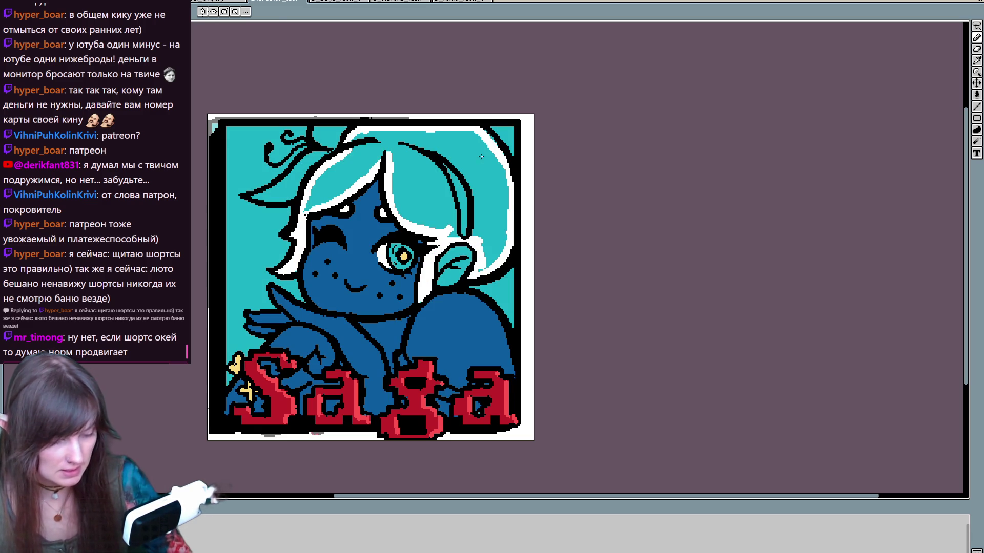
Step: Fill the hair white with a teal streak, paint the ear dark blue, and pick a face colour
click(389, 154)
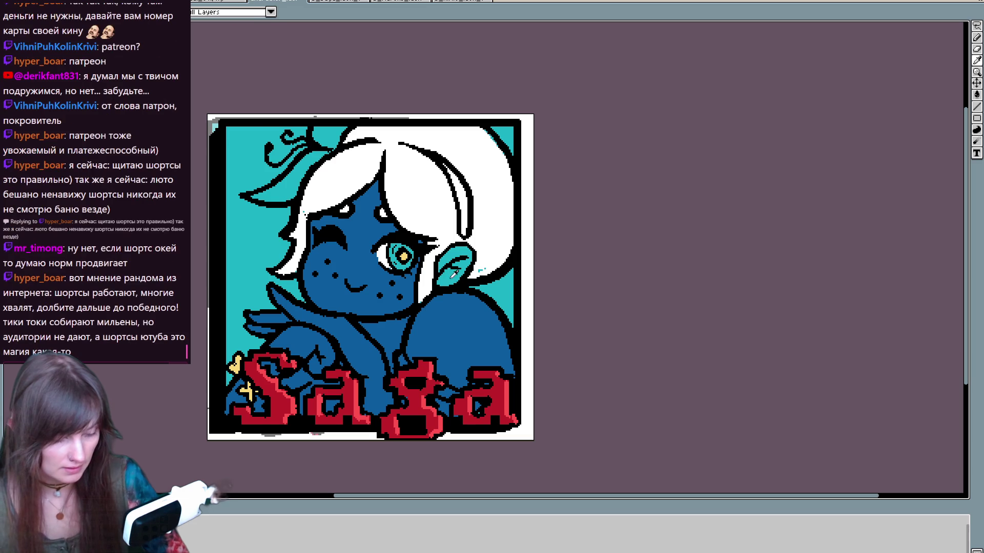
click(460, 189)
mouse_move(465, 204)
mouse_down()
mouse_move(448, 280)
mouse_move(467, 251)
mouse_move(468, 266)
mouse_up()
alt+click(387, 286)
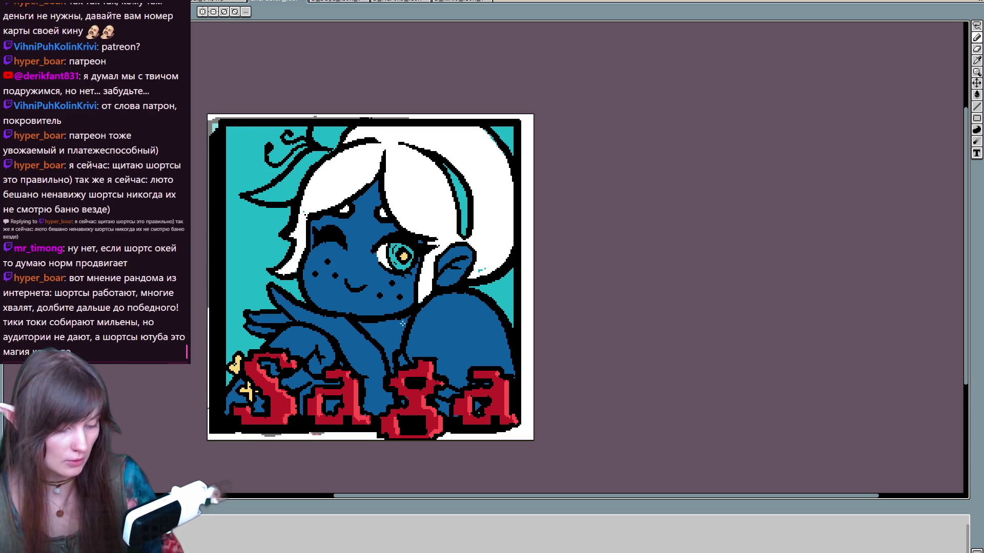
key(alt)
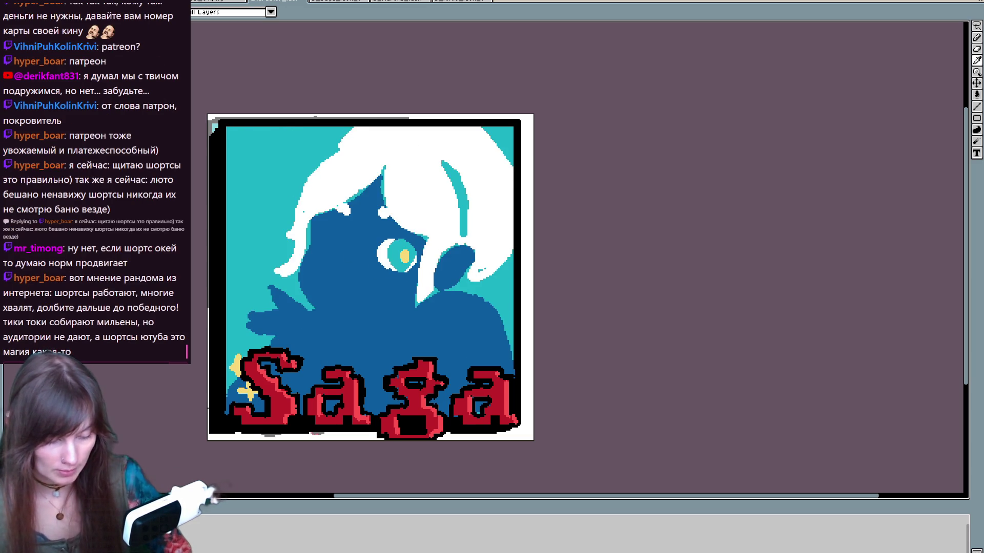
alt+click(412, 270)
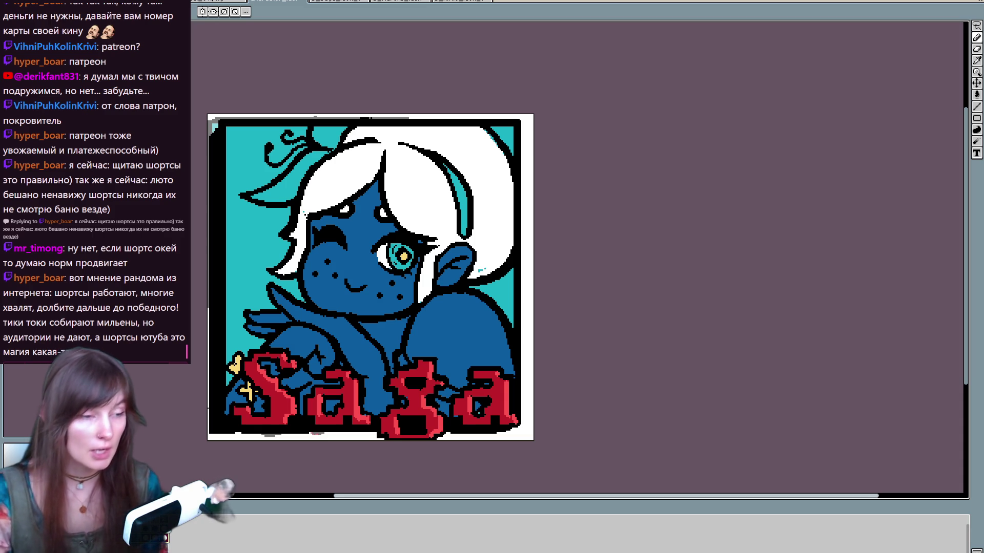
drag(486, 347, 477, 349)
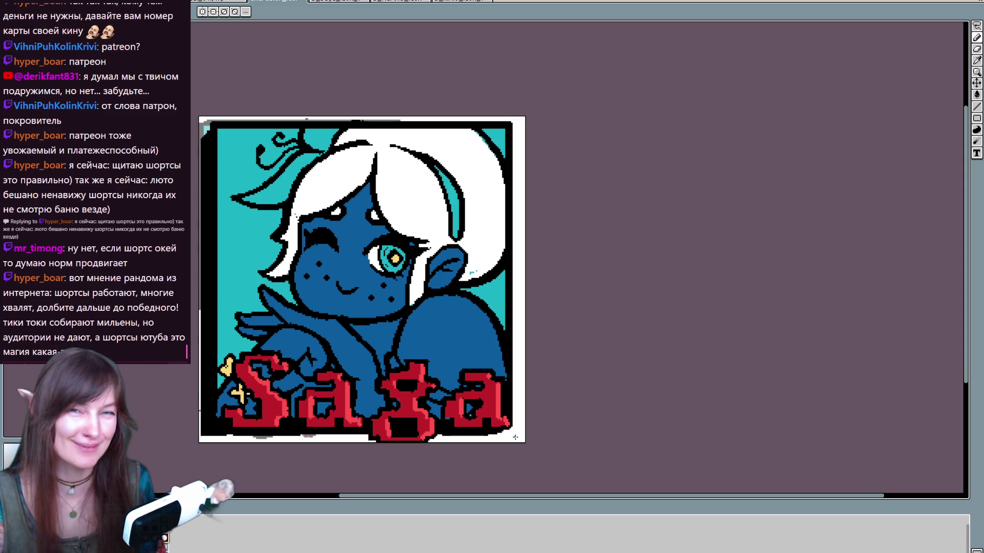
Step: Repaint the teal tuft on top of the hair dark blue
drag(517, 354, 557, 340)
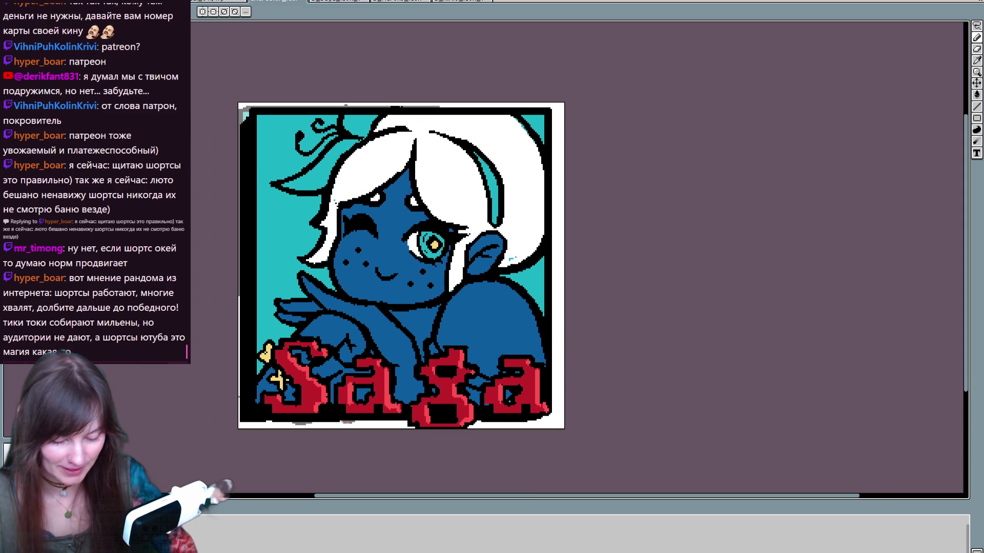
mouse_move(300, 183)
mouse_down()
mouse_move(335, 148)
mouse_move(312, 185)
mouse_move(359, 137)
mouse_move(334, 169)
mouse_up()
drag(347, 126, 392, 109)
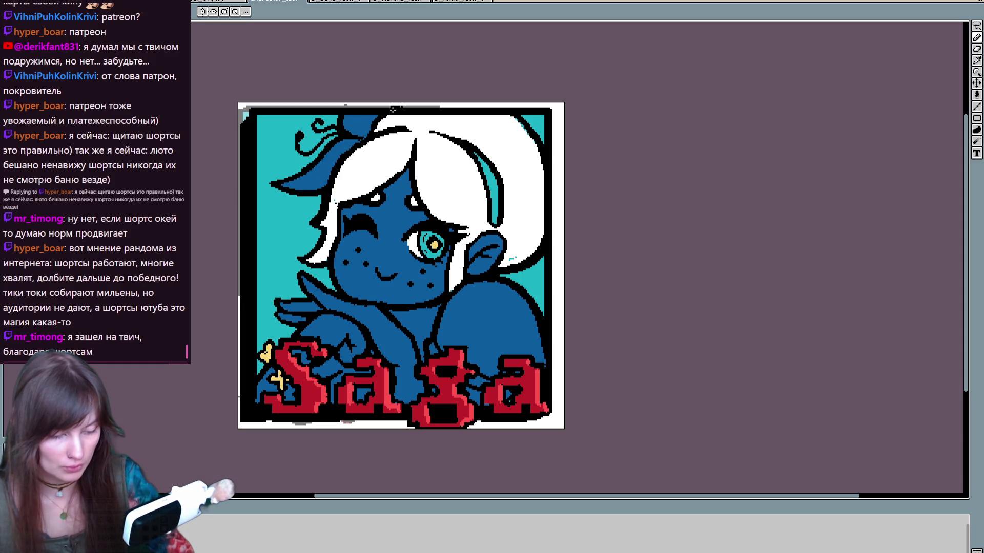
mouse_move(444, 75)
mouse_down()
mouse_move(420, 71)
mouse_move(437, 62)
mouse_up()
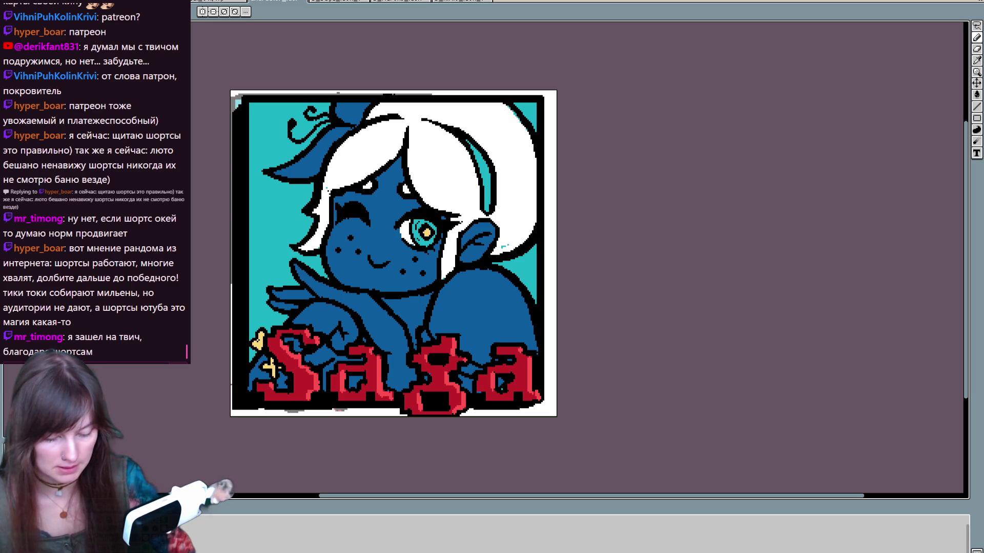
Step: Recolour each freckle on both cheeks cyan with the single-pixel pencil
key(Tab)
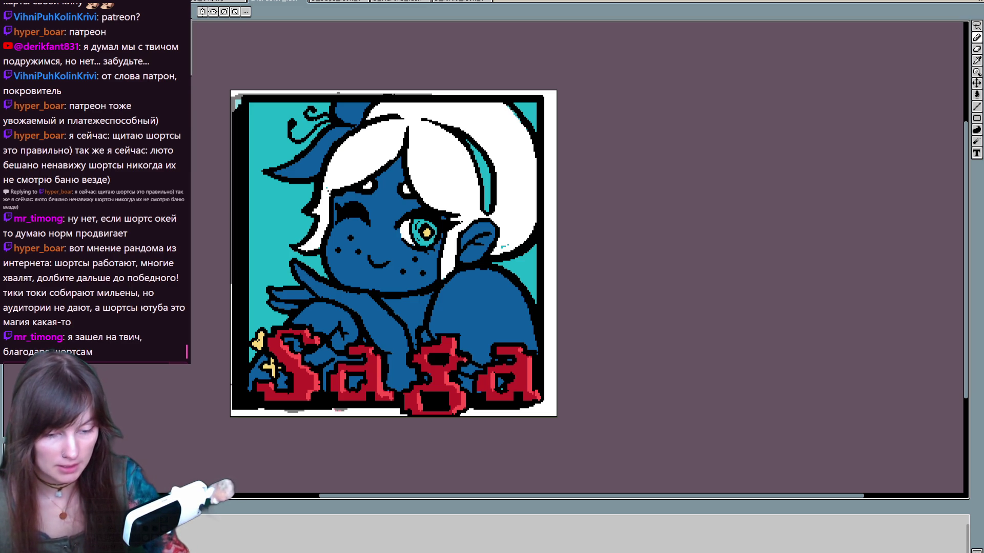
key(b)
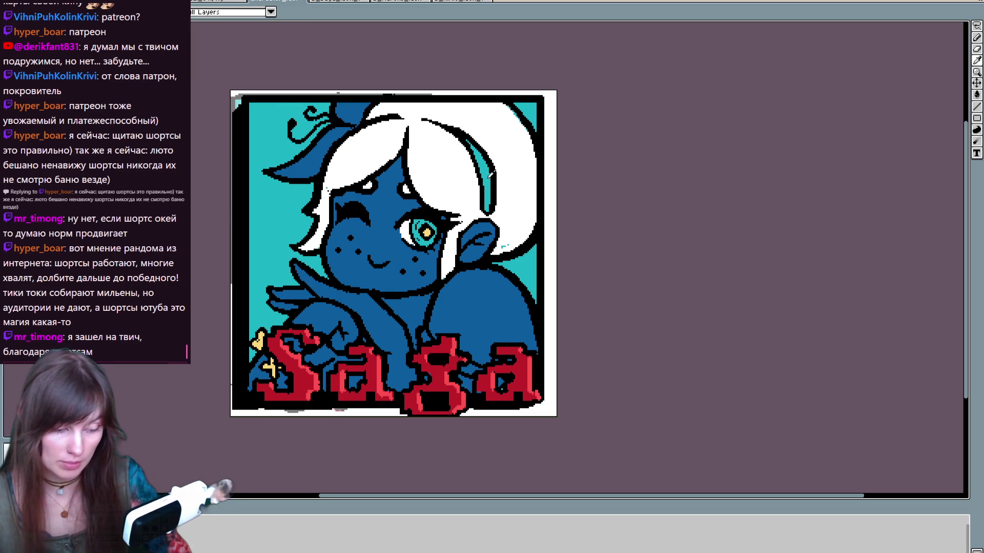
click(415, 259)
click(424, 273)
click(358, 252)
click(351, 239)
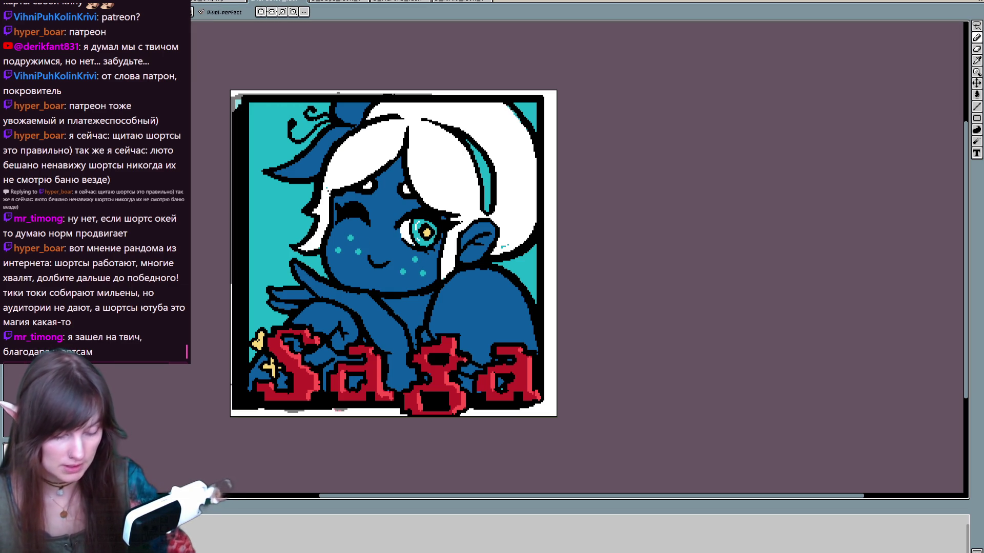
Step: Pick a colour from the artwork and draw a cream-yellow rim along the hair and hand's left edge
key(alt)
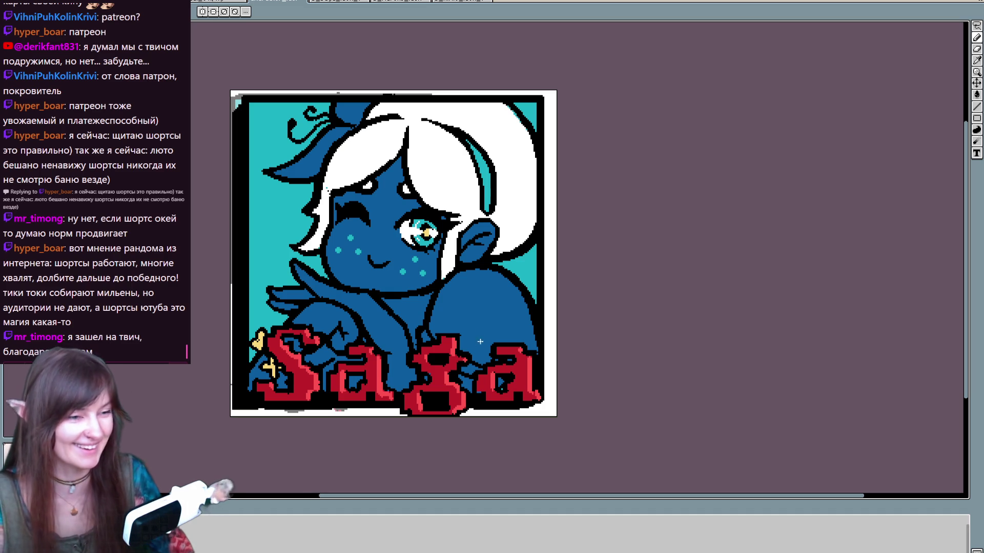
key(alt)
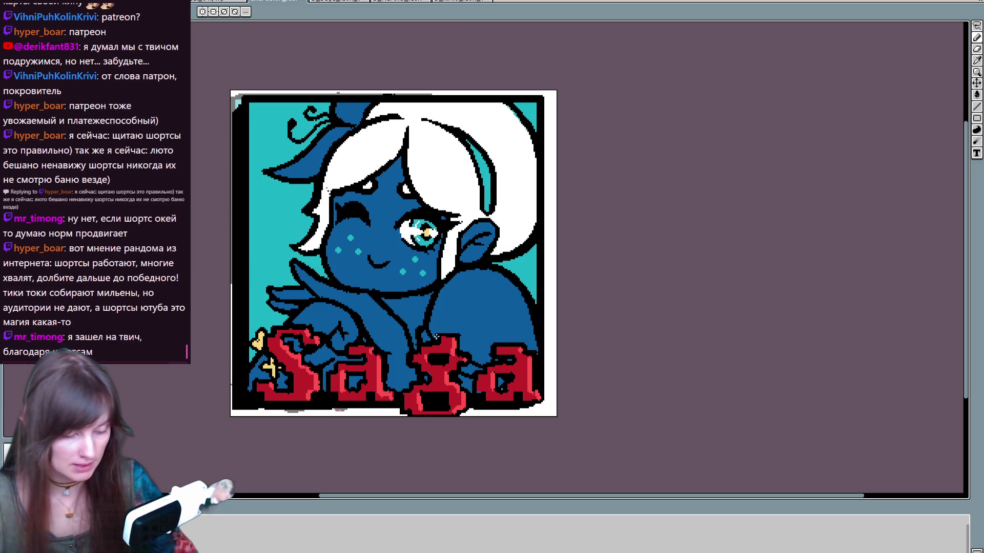
key(ctrl)
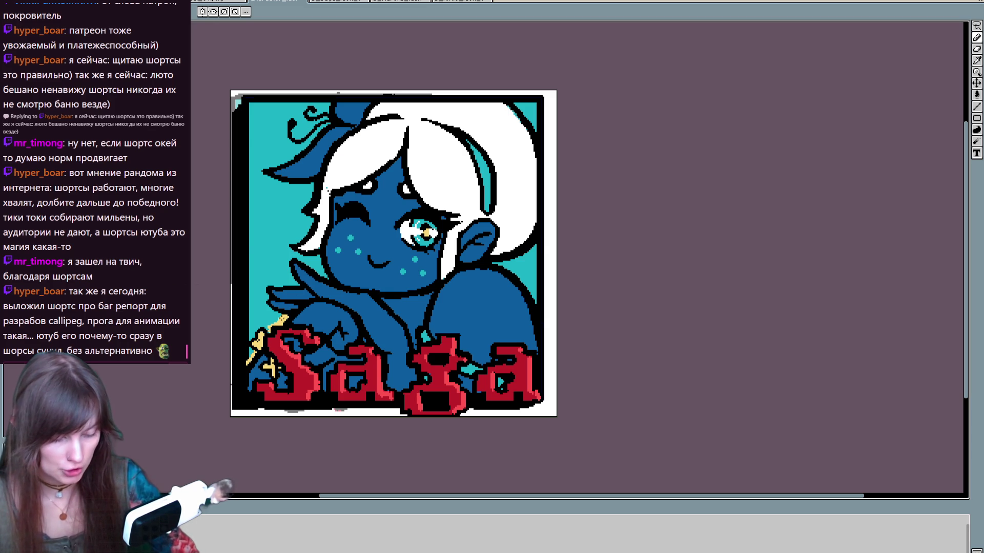
mouse_move(265, 299)
mouse_down()
mouse_move(265, 284)
mouse_move(305, 274)
mouse_move(287, 269)
mouse_move(290, 256)
mouse_move(328, 277)
mouse_move(318, 253)
mouse_move(288, 240)
mouse_move(312, 218)
mouse_move(299, 200)
mouse_move(310, 182)
mouse_move(258, 166)
mouse_move(292, 156)
mouse_move(333, 121)
mouse_move(302, 105)
mouse_move(315, 118)
mouse_move(292, 130)
mouse_move(307, 144)
mouse_move(323, 120)
mouse_up()
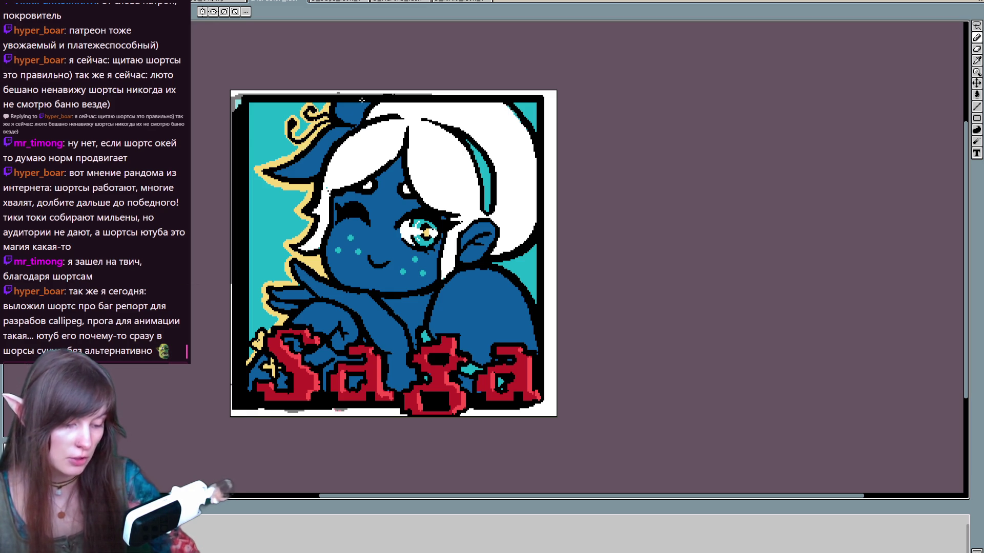
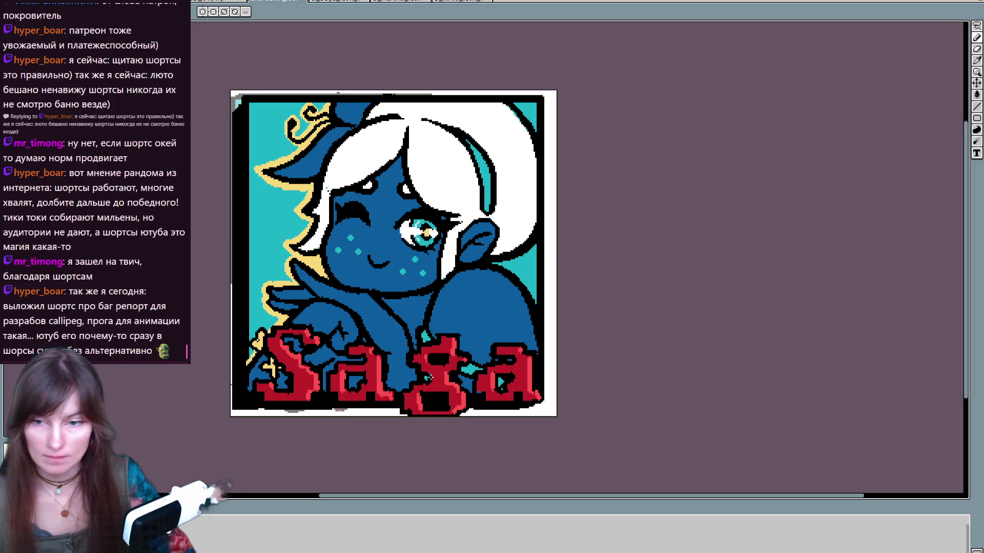
Step: Paint a light highlight along the arm edge, redrawing the first attempt
drag(311, 303, 358, 343)
key(ctrl+z)
mouse_move(311, 302)
mouse_down()
mouse_move(337, 308)
mouse_move(358, 336)
mouse_up()
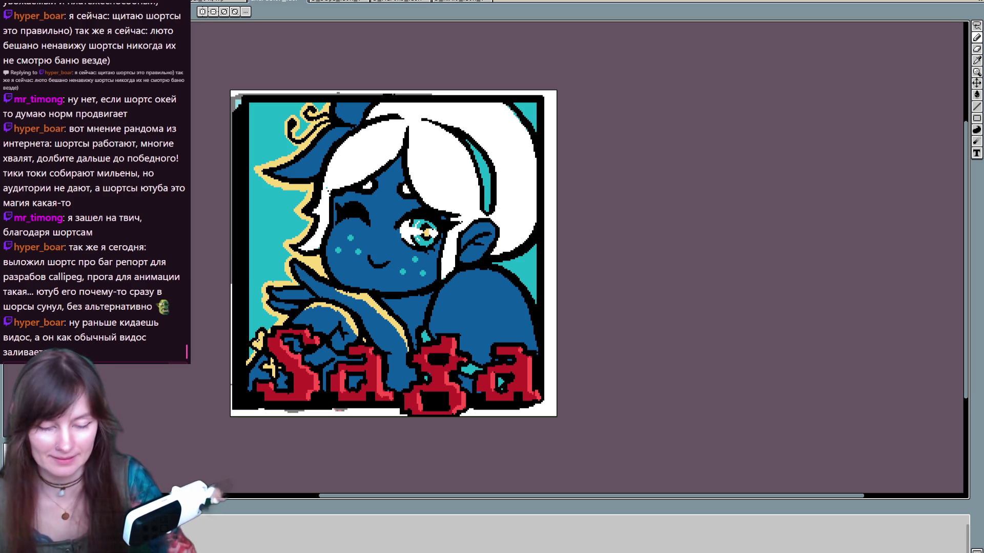
Step: Paint a dark blue shadow under the chin at the neckline
mouse_move(389, 297)
mouse_down()
mouse_move(423, 305)
mouse_move(391, 303)
mouse_move(415, 300)
mouse_up()
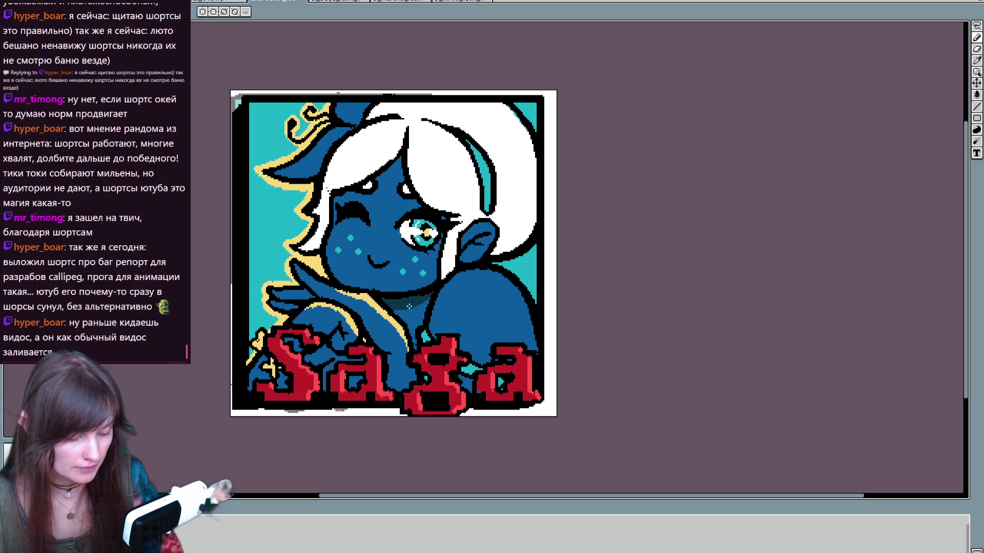
scroll(409, 306, right, 2)
scroll(409, 306, up, 1)
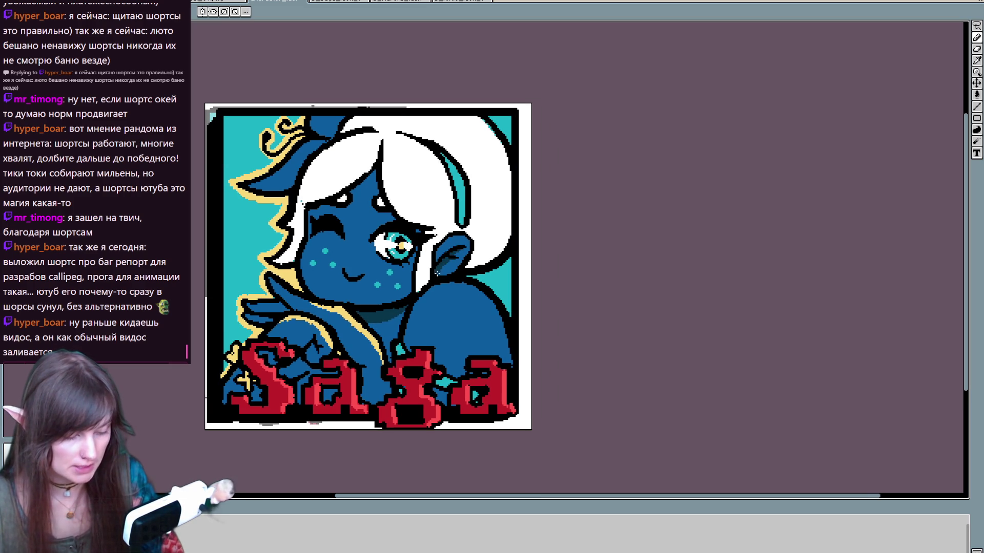
Step: Shade the blue hand with a darker stroke
scroll(461, 269, down, 3)
scroll(461, 269, left, 2)
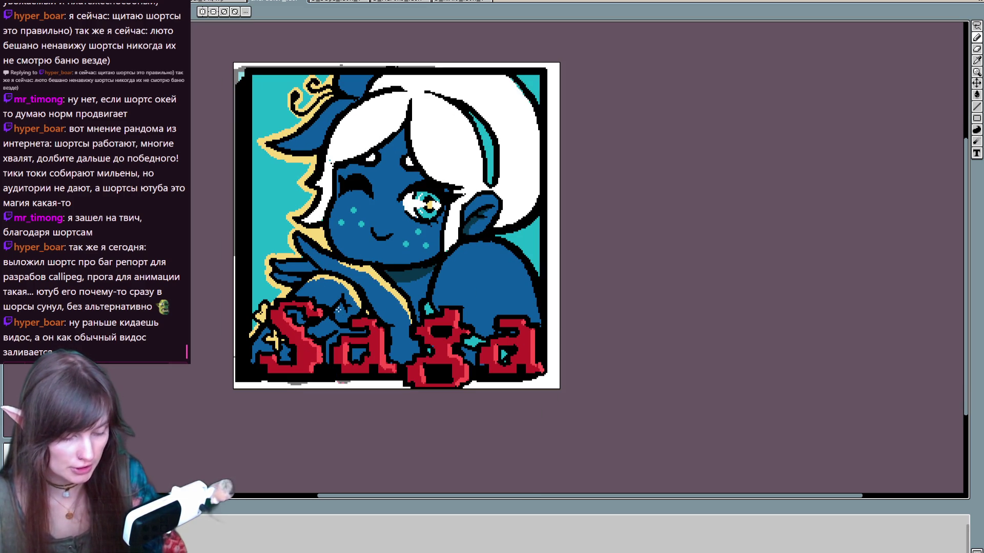
mouse_move(334, 312)
mouse_down()
mouse_move(353, 312)
mouse_move(310, 330)
mouse_move(328, 323)
mouse_move(337, 337)
mouse_up()
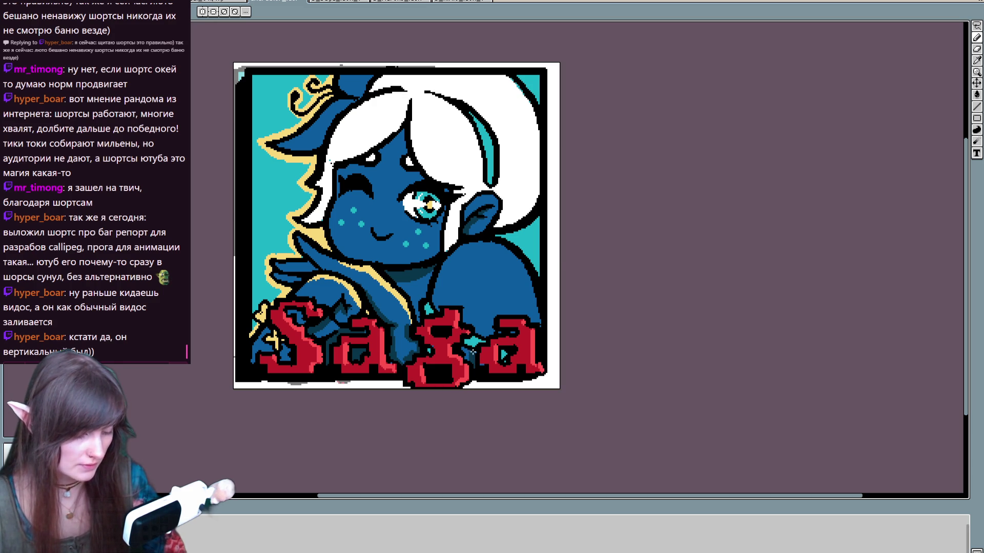
Step: Add dark pixels along a strand of the white hair
key(ctrl)
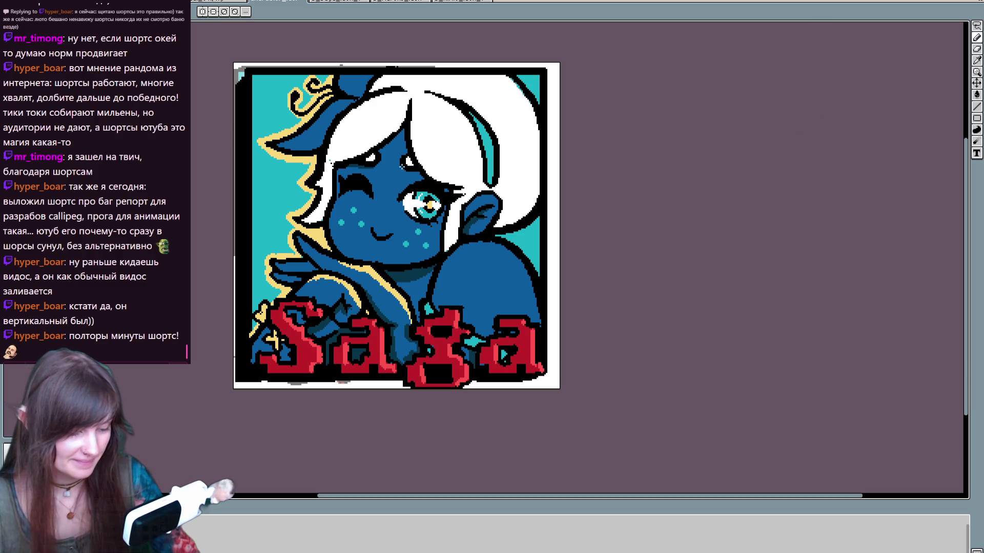
drag(408, 126, 406, 153)
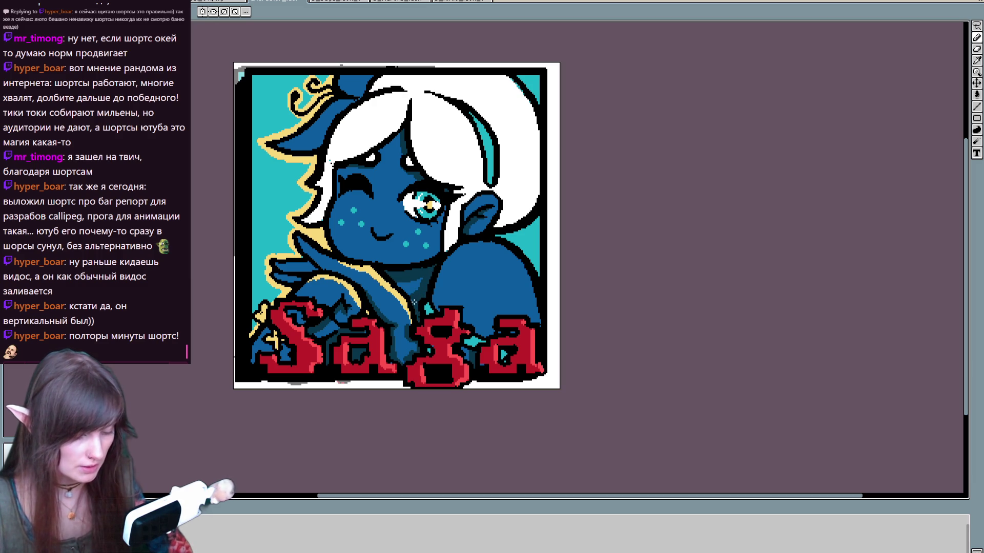
drag(432, 293, 408, 357)
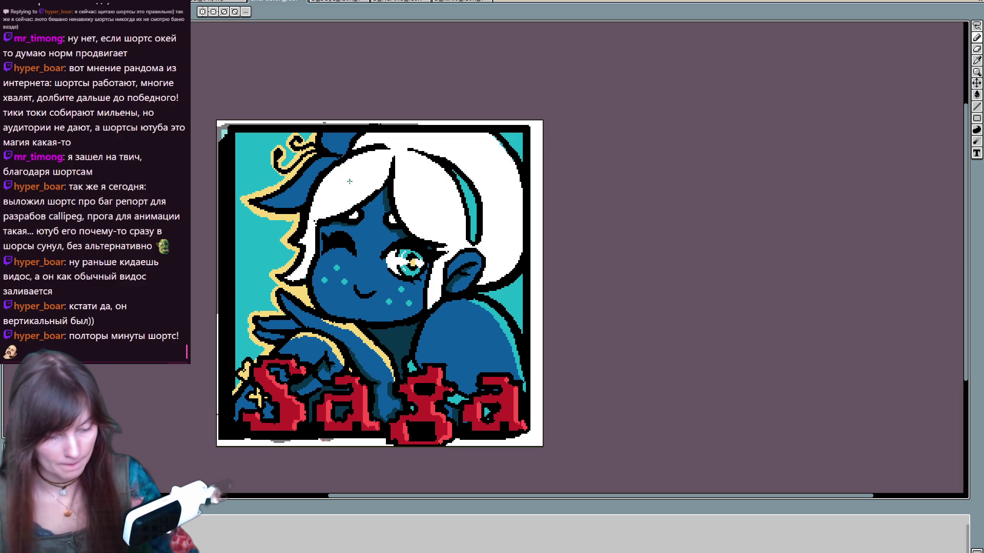
Step: Remove the stray cyan dots from Saga's white hair
key(ctrl+v)
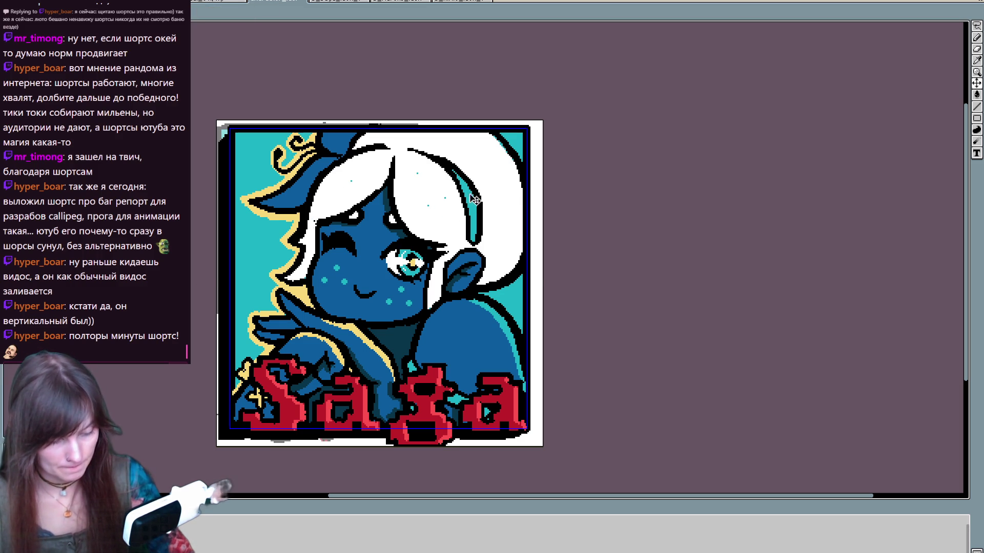
key(Return)
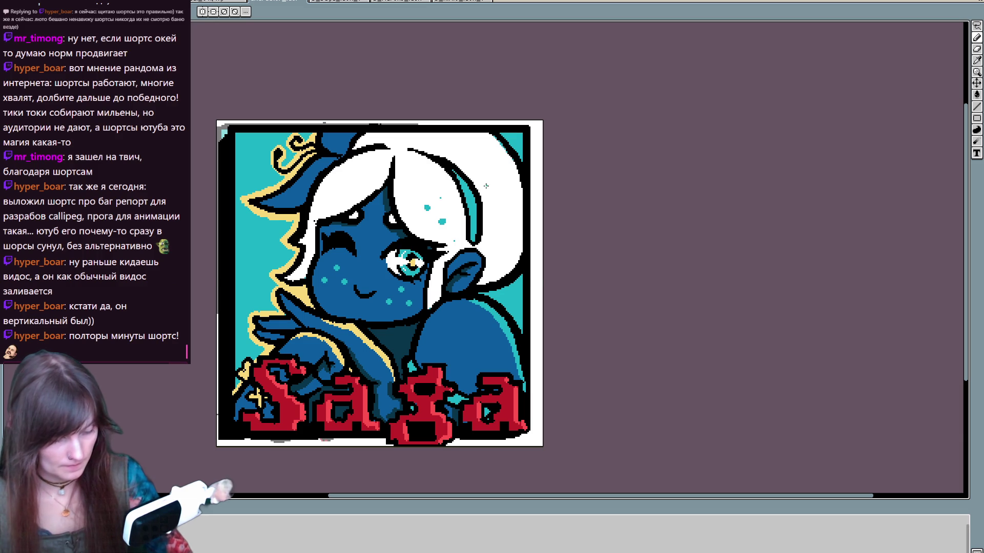
key(ctrl+v)
key(Return)
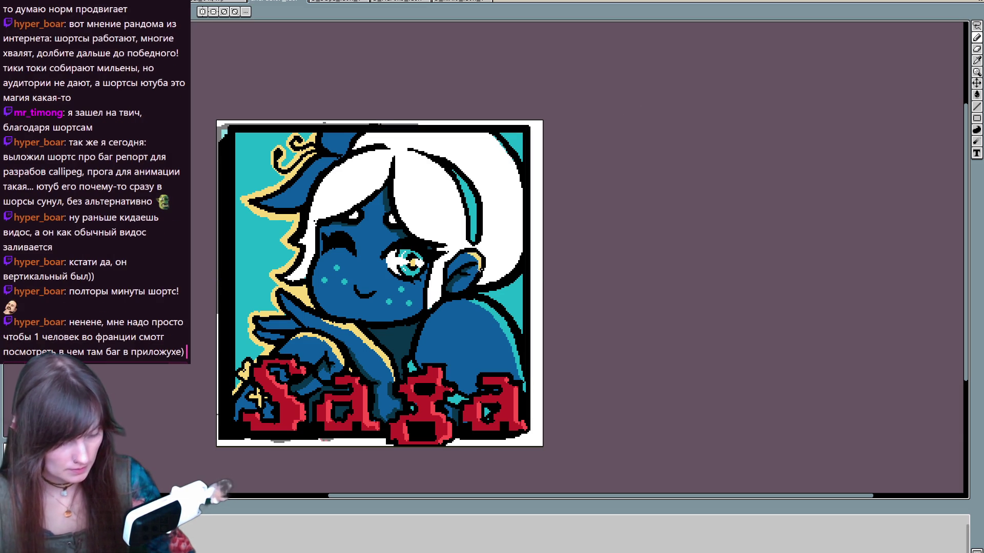
Step: Draw a cream outline down the right edge of the hair
drag(489, 135, 519, 195)
drag(500, 144, 510, 165)
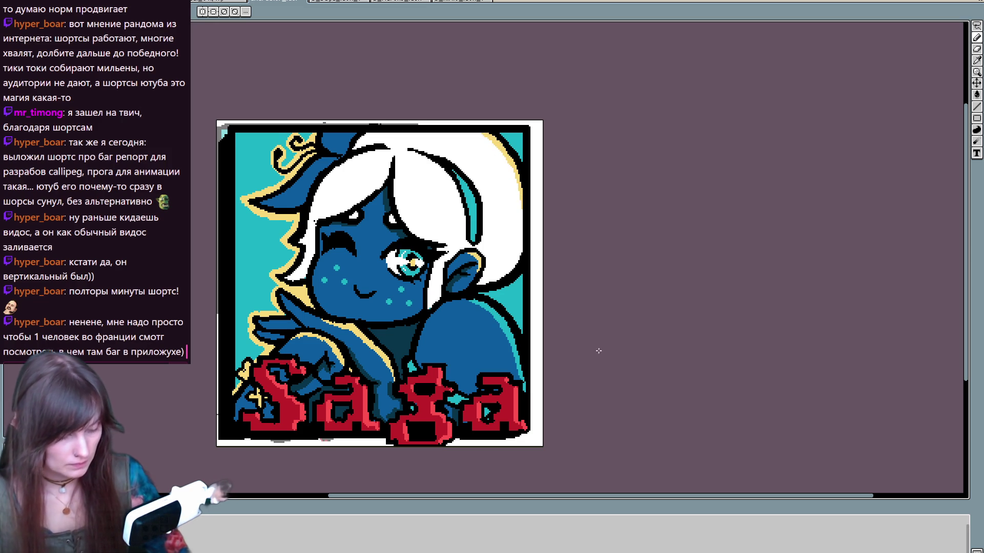
scroll(589, 335, up, 1)
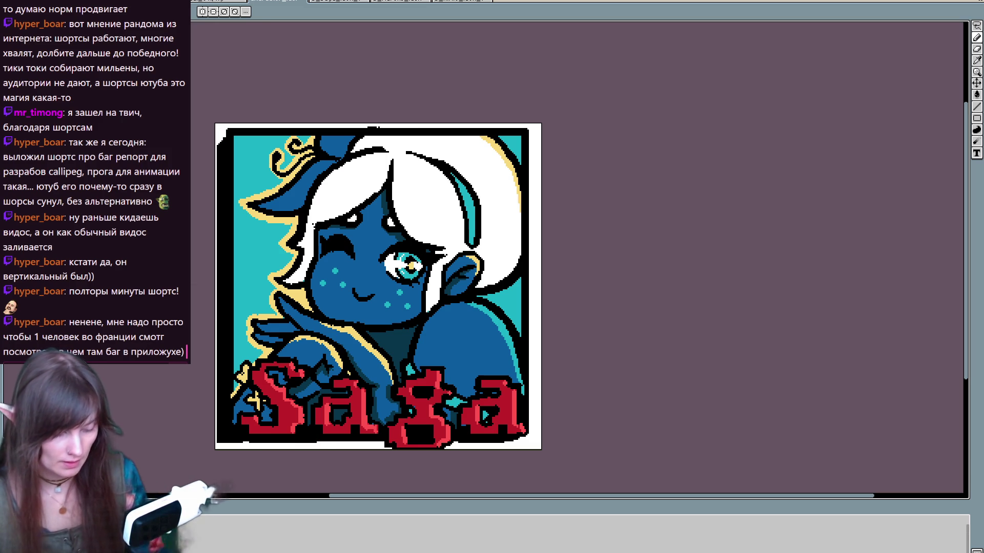
Step: Cycle through the eyedropper, pencil and eraser, then advance to the Marena frame
key(i)
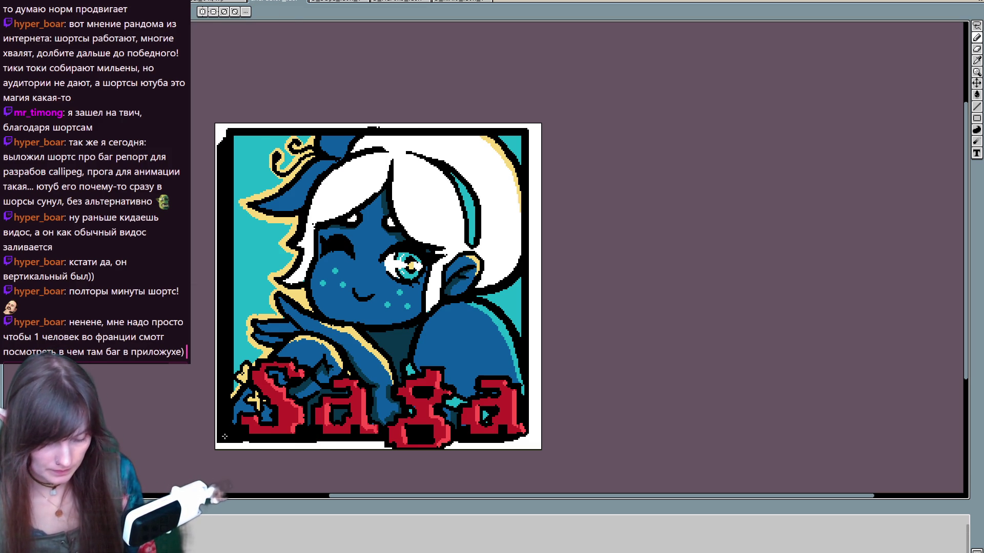
key(b)
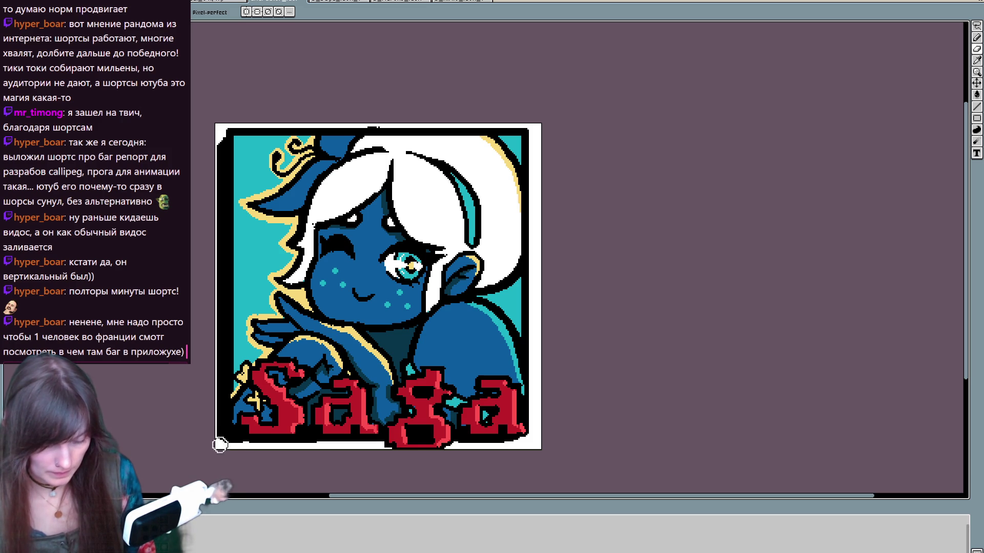
key(e)
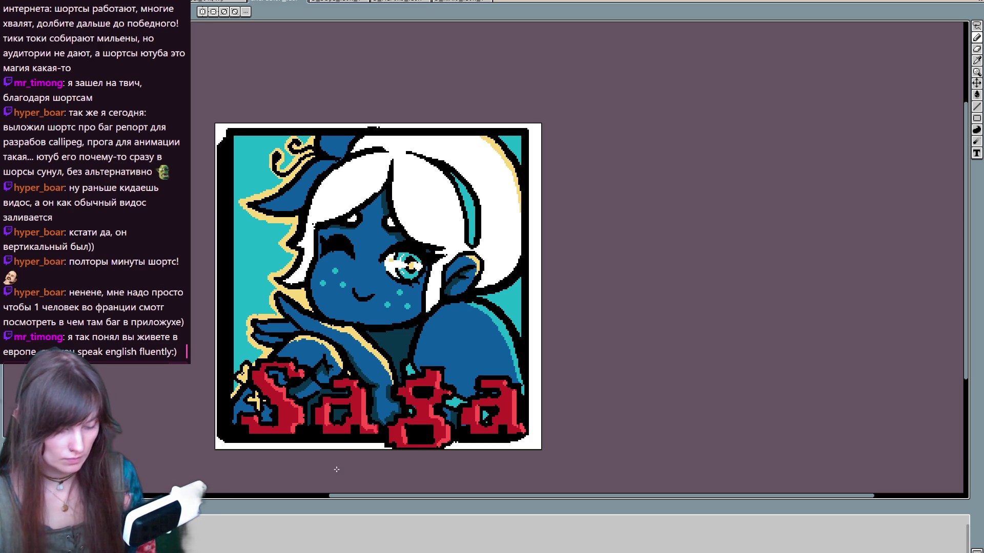
key(Right)
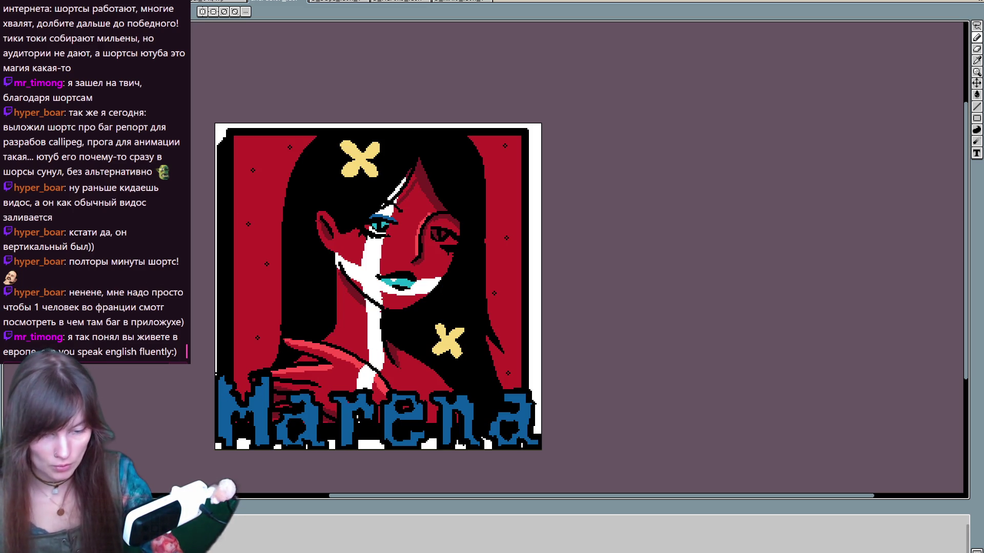
Step: Add cyan highlight strokes beside and across the M and inside the a
drag(267, 380, 265, 433)
key(ctrl+z)
drag(267, 378, 266, 437)
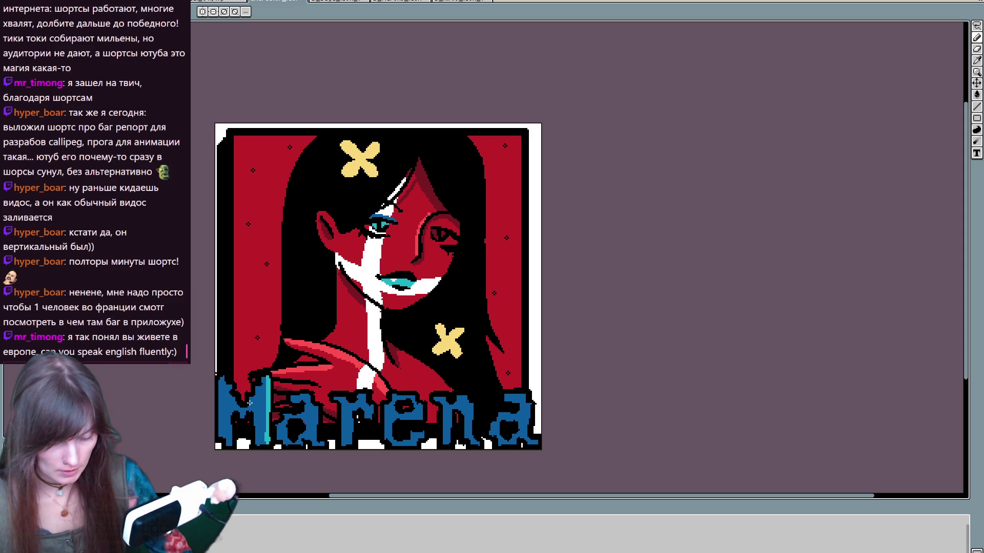
mouse_move(223, 378)
mouse_down()
mouse_move(237, 401)
mouse_move(231, 447)
mouse_up()
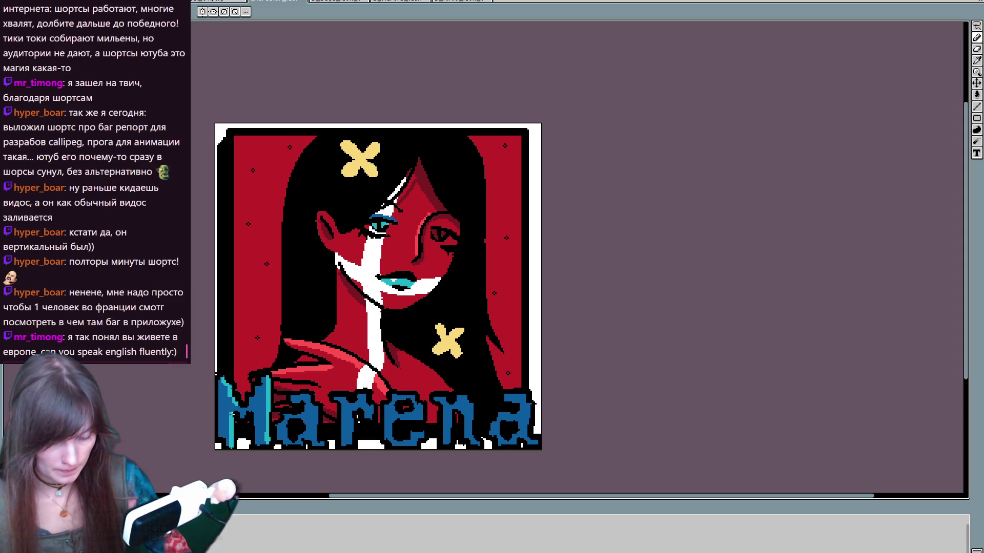
drag(311, 396, 317, 439)
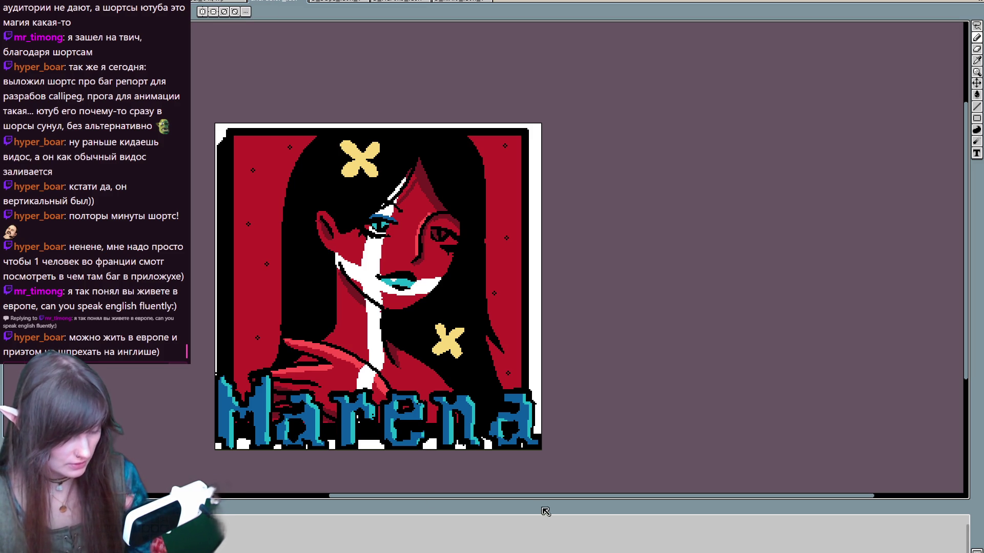
Step: Switch between pencil and eraser, then advance to the Nixie frame
key(b)
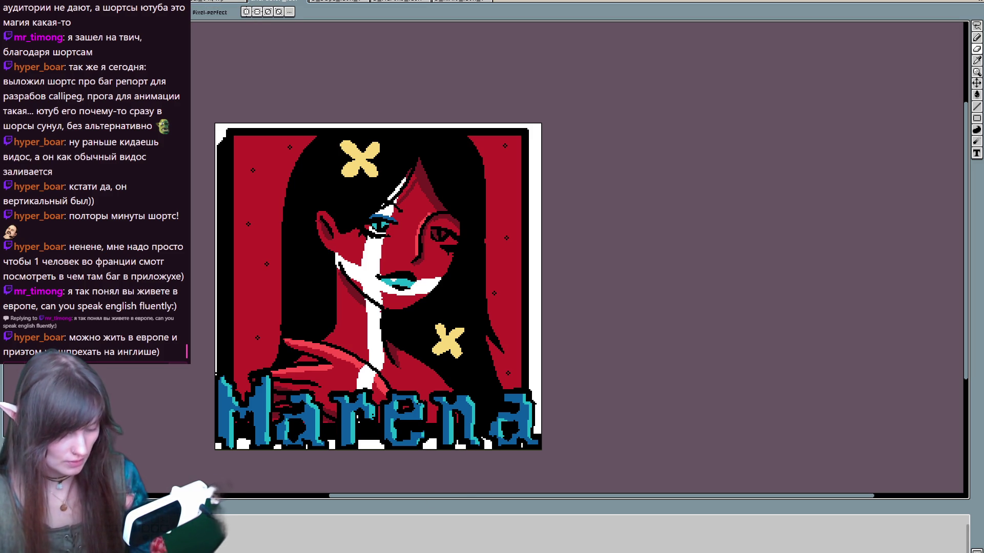
key(e)
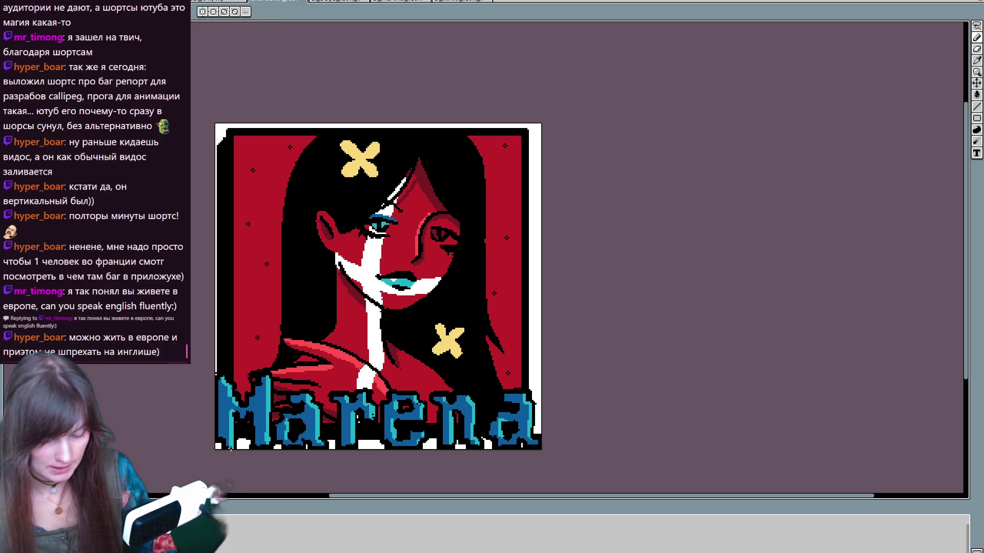
key(Right)
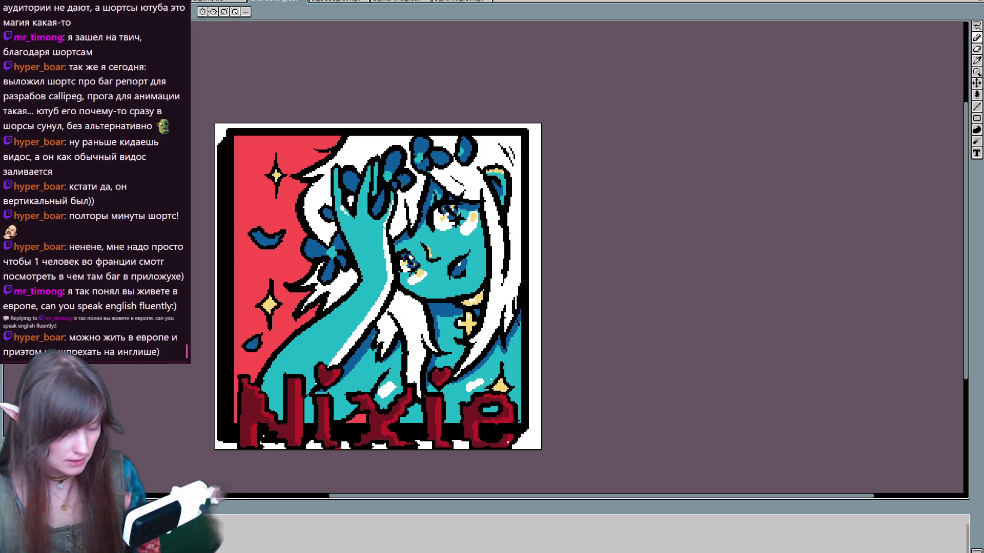
Step: Flip through the badge frames and return to the Saga badge
key(Left)
key(Left)
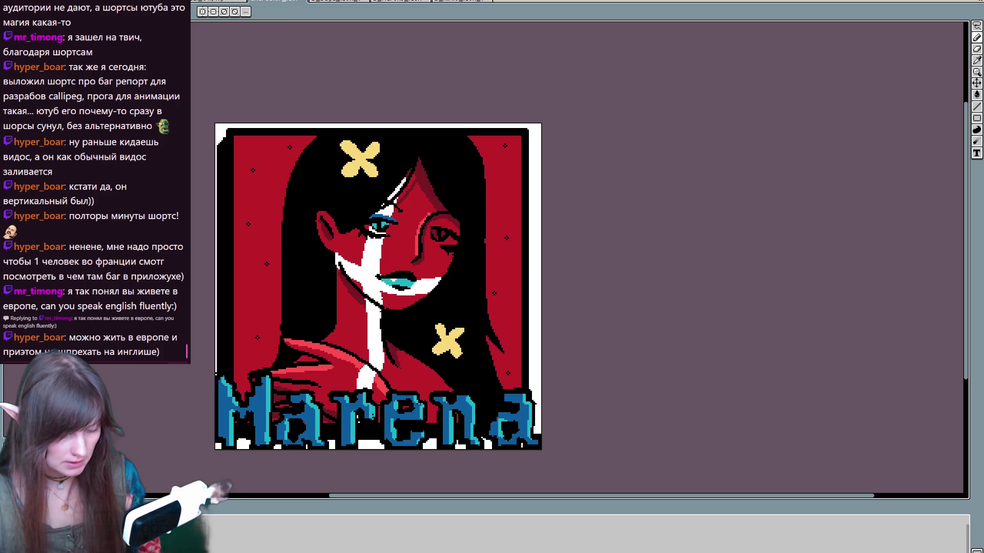
key(Right)
key(Right)
key(Left)
key(Left)
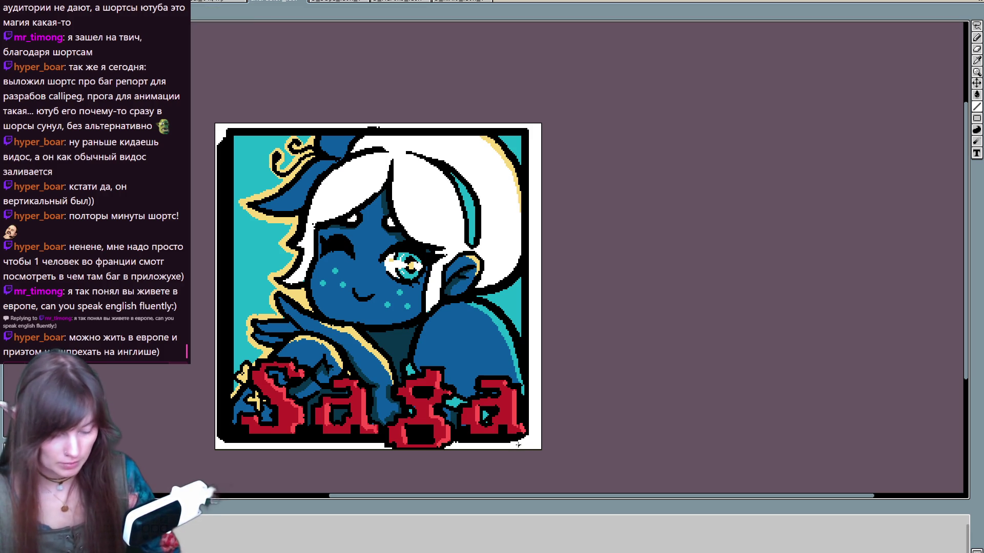
Step: Lasso the lettering and lower body and drag them down about 30 px
key(q)
mouse_move(528, 448)
mouse_down()
mouse_move(535, 430)
mouse_move(393, 338)
mouse_move(228, 328)
mouse_up()
drag(435, 422, 434, 436)
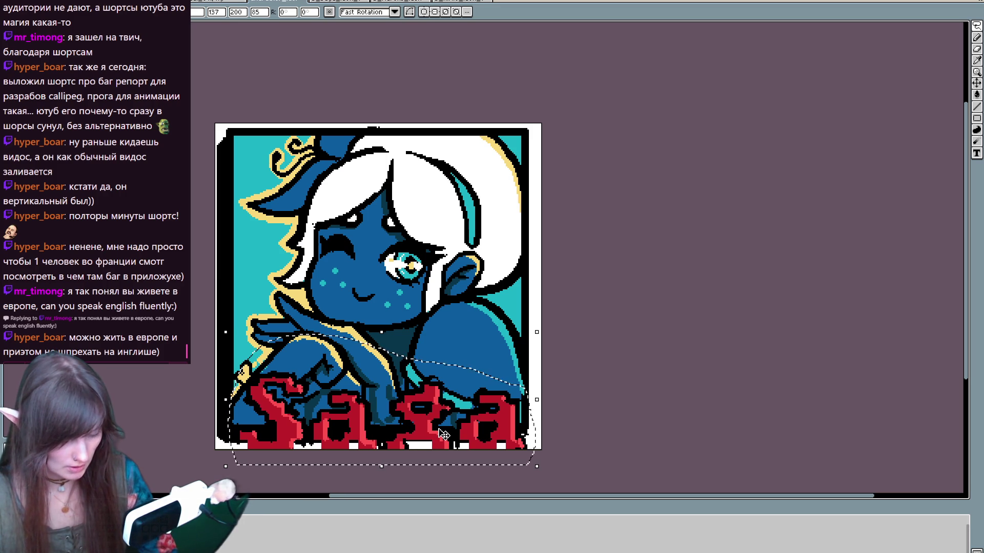
Step: Nudge the floating Saga lettering a few pixels right and drop the selection
drag(501, 436, 510, 437)
click(564, 427)
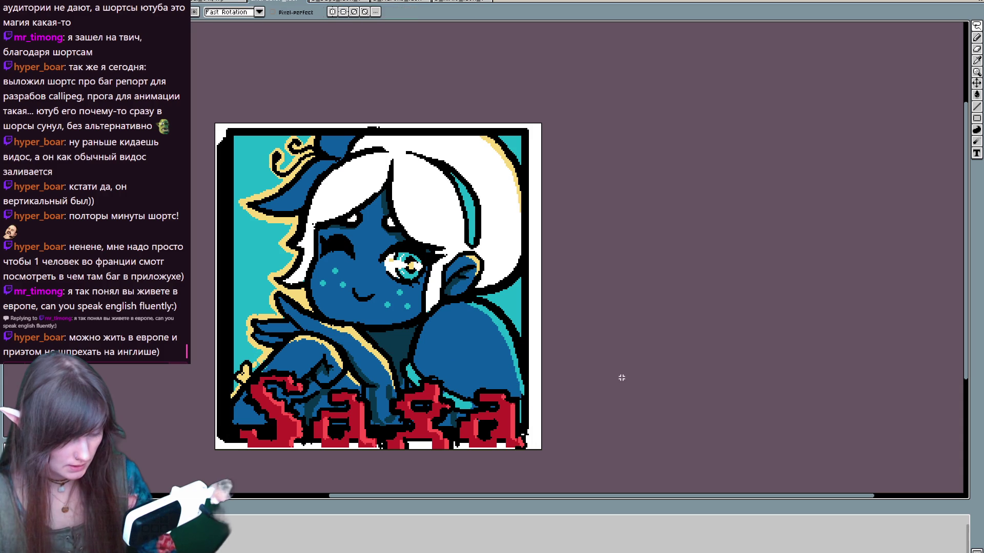
drag(407, 444, 430, 444)
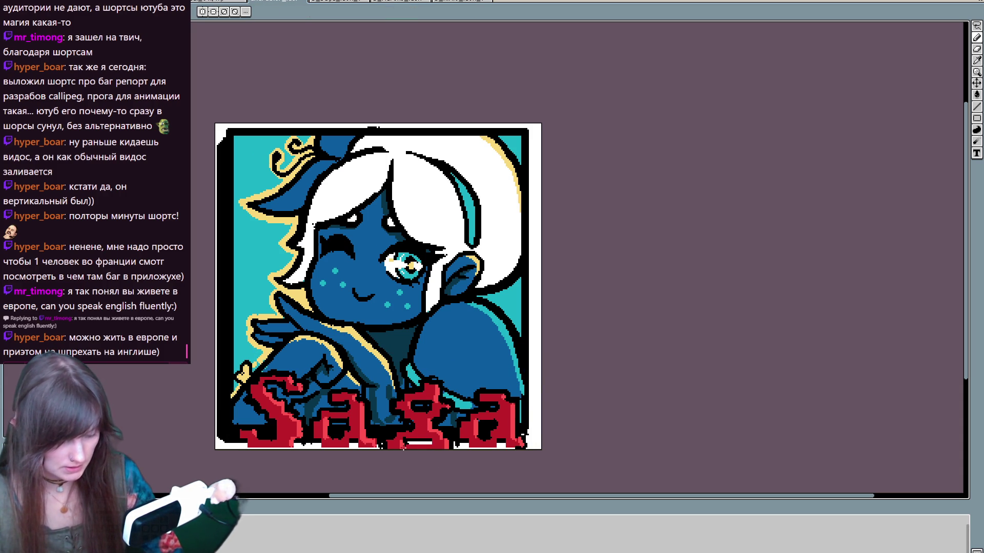
Step: Paint dark outline pixels along the lettering's bottom edge, undoing the last stroke
key(i)
key(b)
mouse_move(384, 449)
mouse_down()
mouse_move(453, 445)
mouse_move(403, 449)
mouse_up()
alt+click(430, 442)
alt+click(439, 437)
key(ctrl+z)
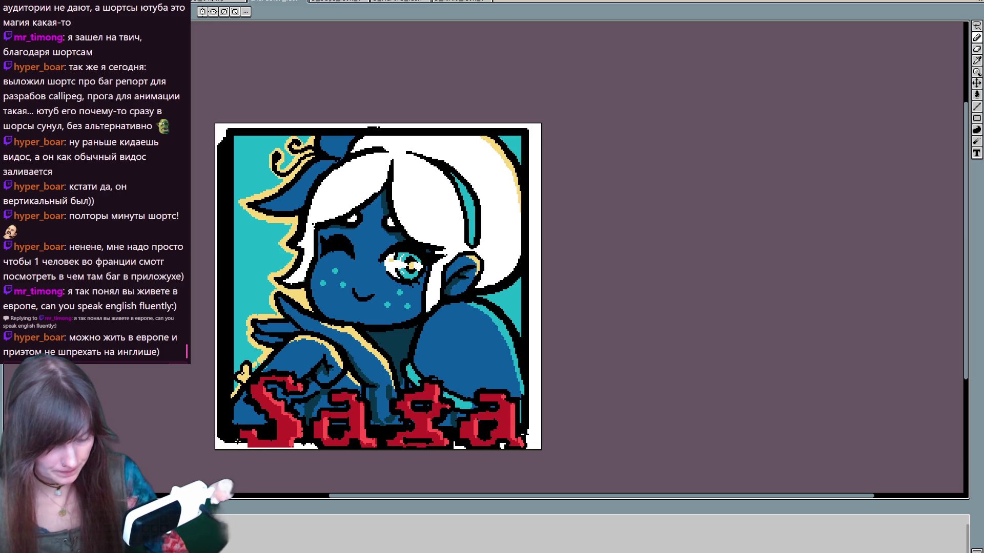
Step: Outline the bottom edge of the red S in the dark colour
drag(248, 450, 298, 449)
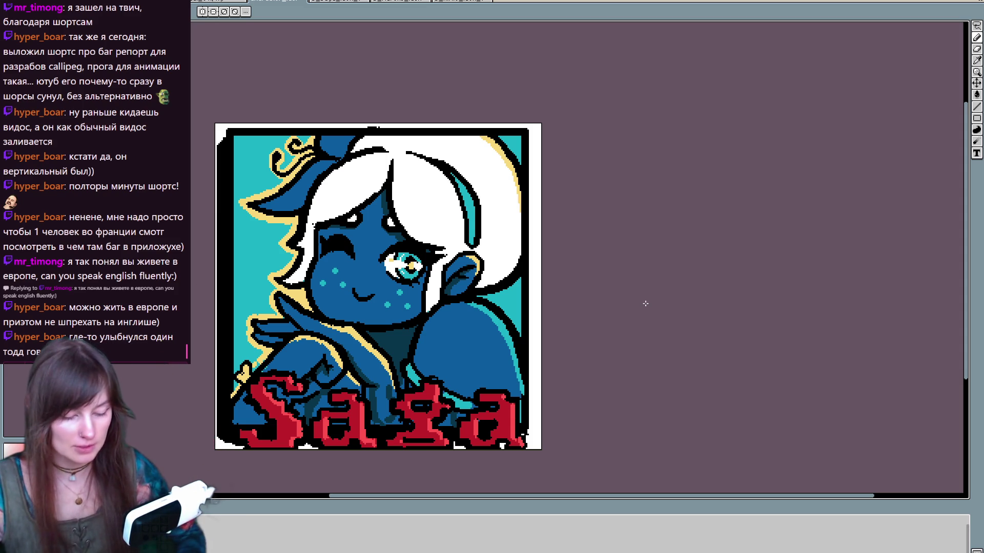
drag(389, 382, 391, 395)
key(ctrl+z)
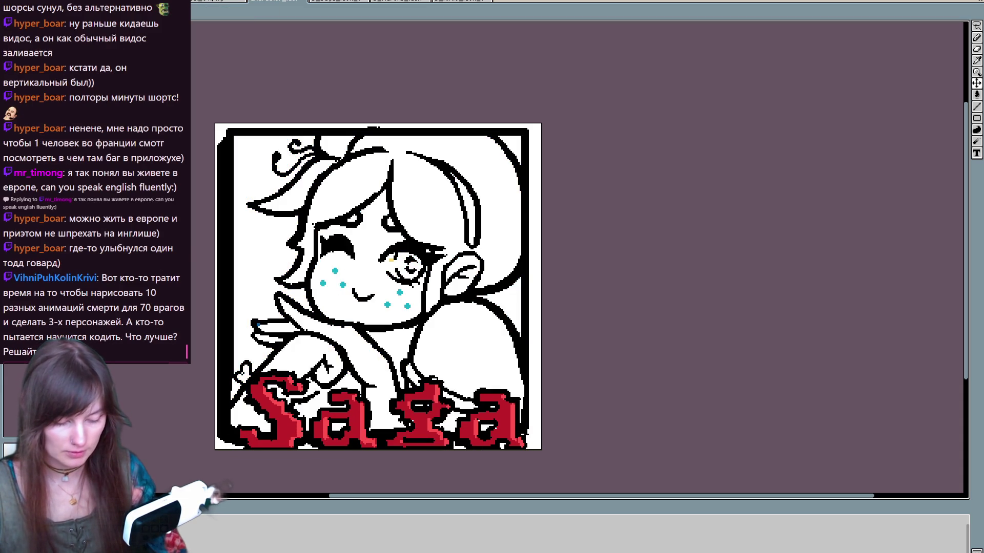
key(m)
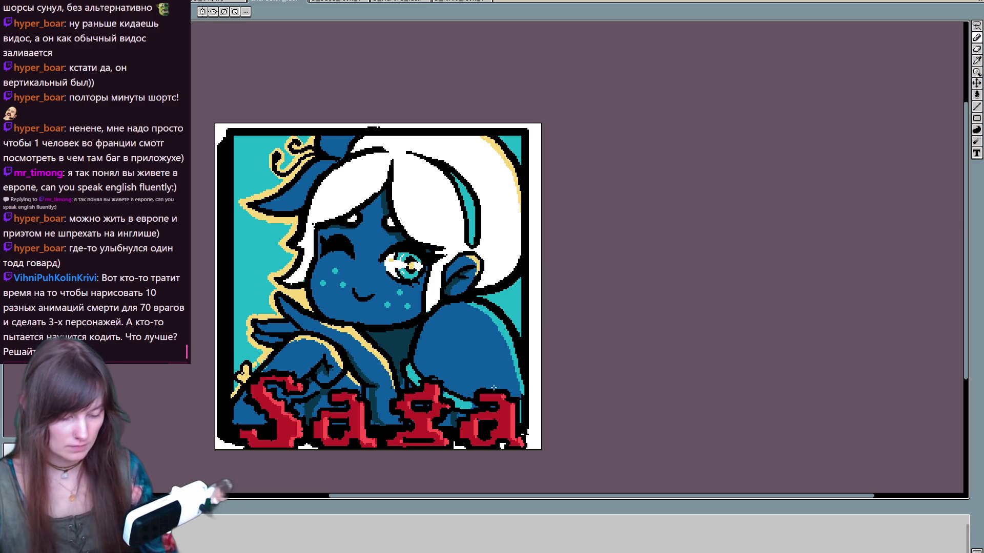
key(Right)
key(Right)
key(Right)
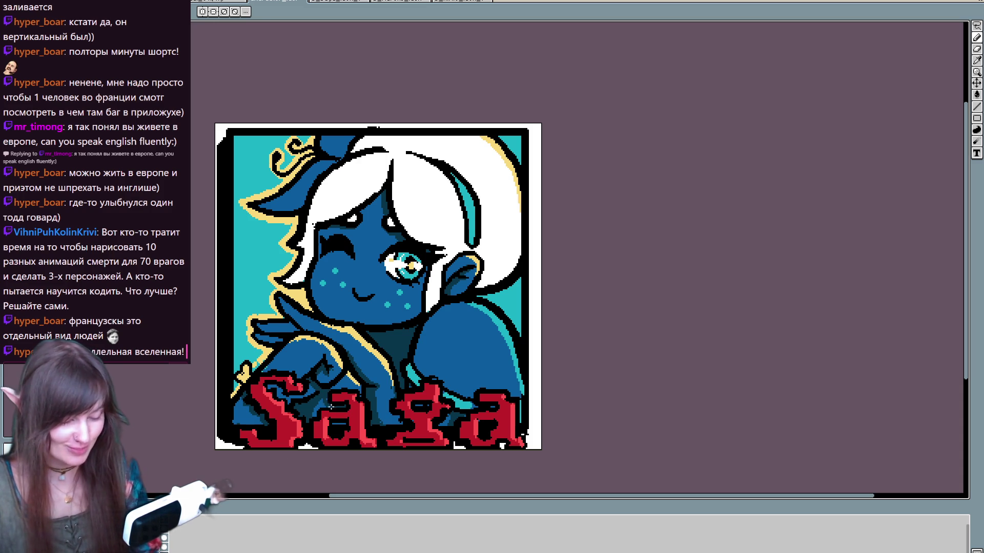
Step: Pick a colour near the S, then try deleting part of the S and undo it
key(k)
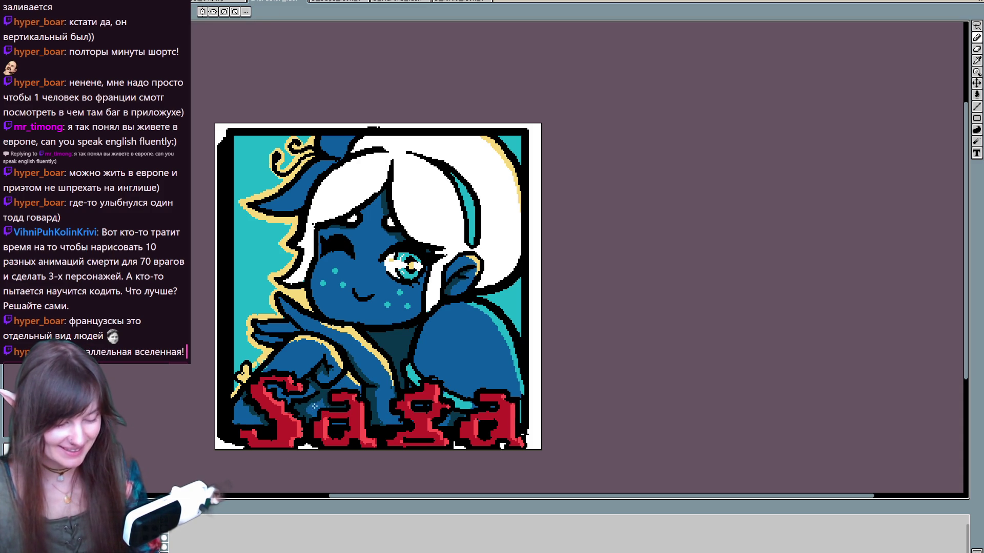
click(315, 415)
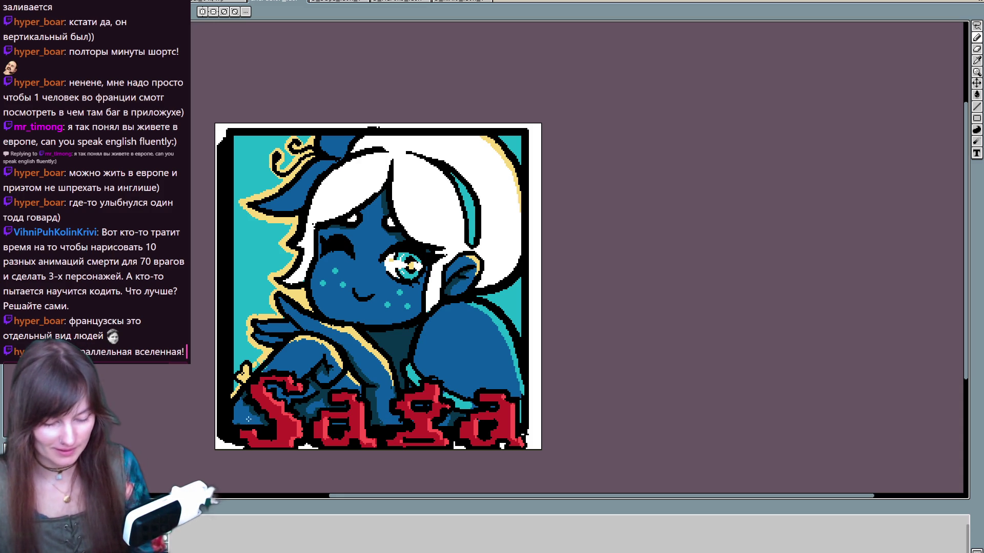
key(b)
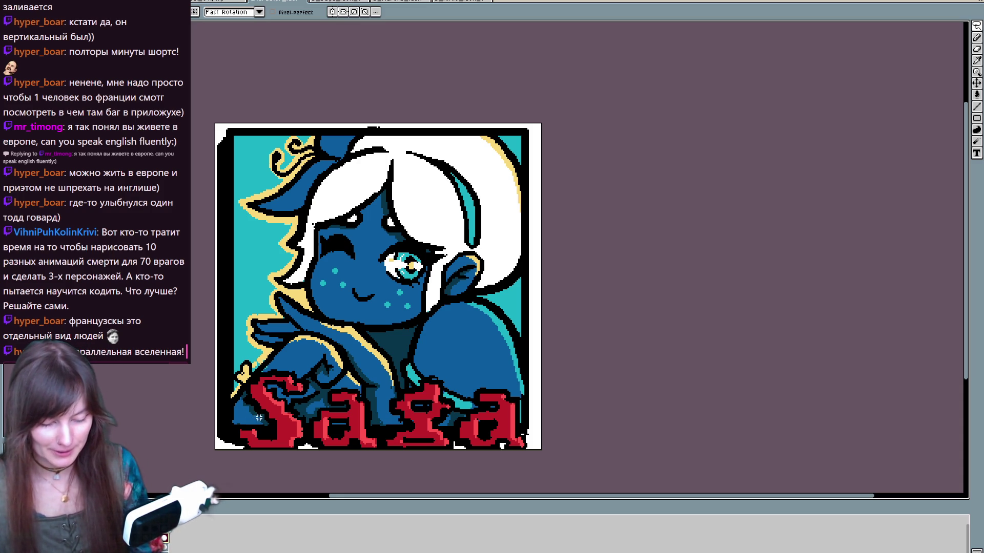
mouse_move(268, 389)
mouse_down()
mouse_move(236, 431)
mouse_move(261, 415)
mouse_up()
key(Delete)
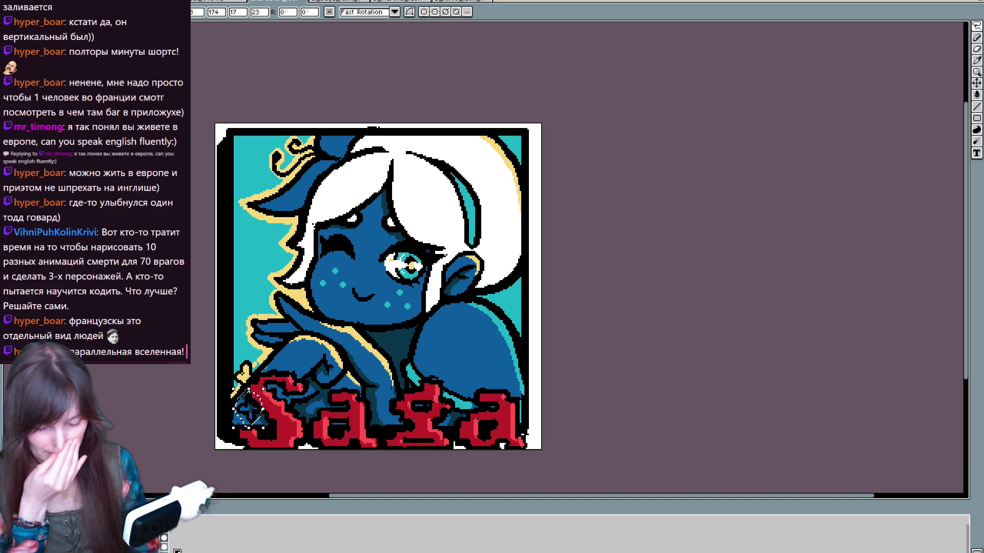
key(b)
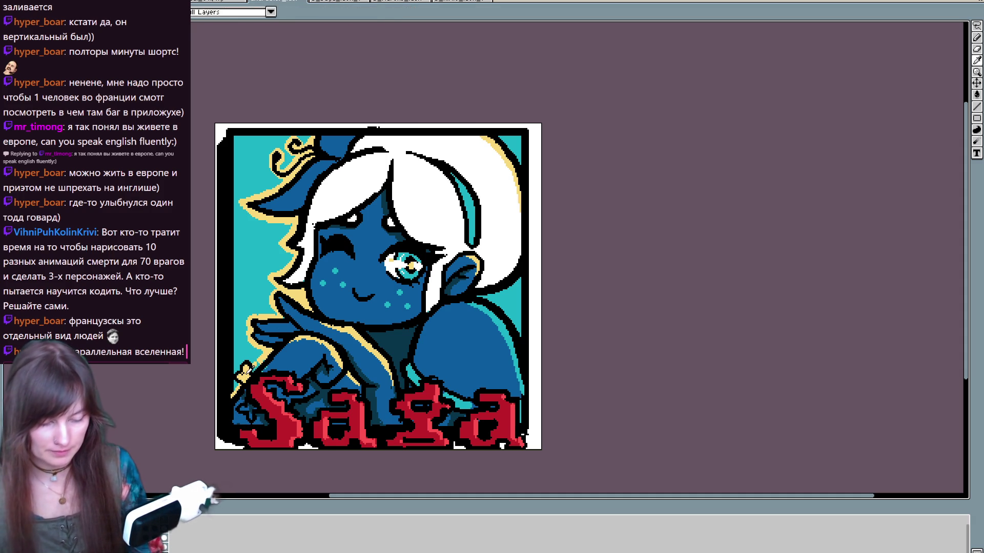
key(ctrl+z)
key(ctrl+z)
key(ctrl+z)
key(ctrl+d)
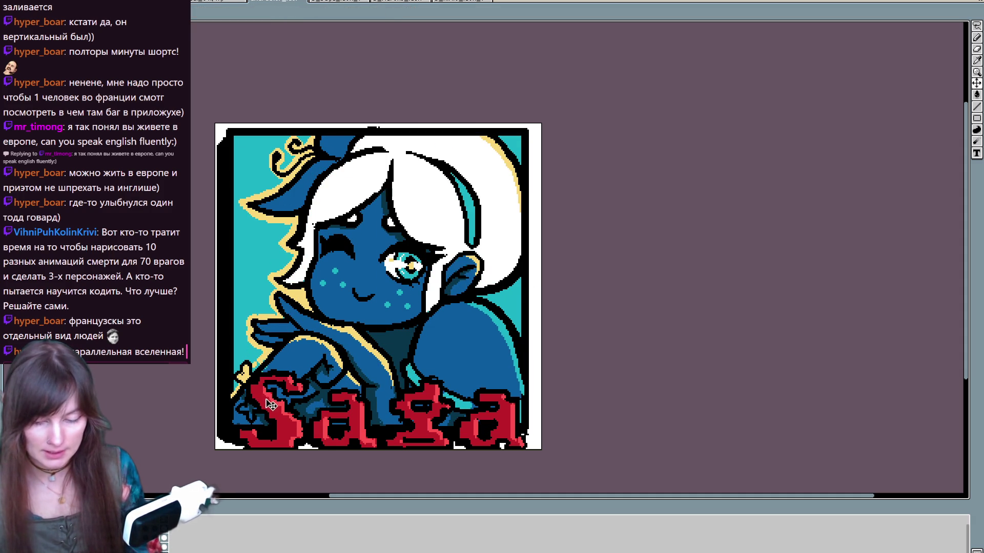
key(b)
Step: Lengthen the yellow sparkle's arms beside the S and mirror the view to check
click(254, 410)
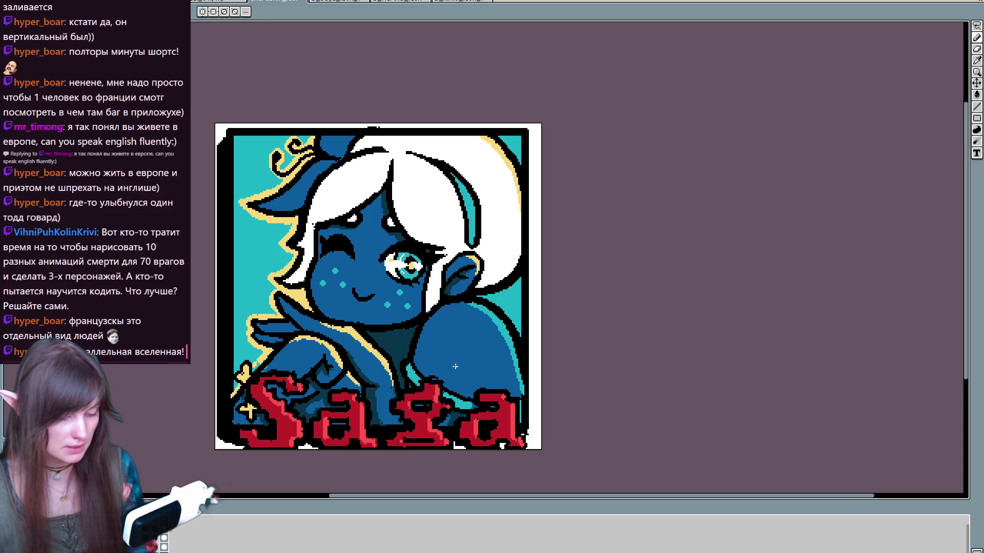
key(h)
key(h)
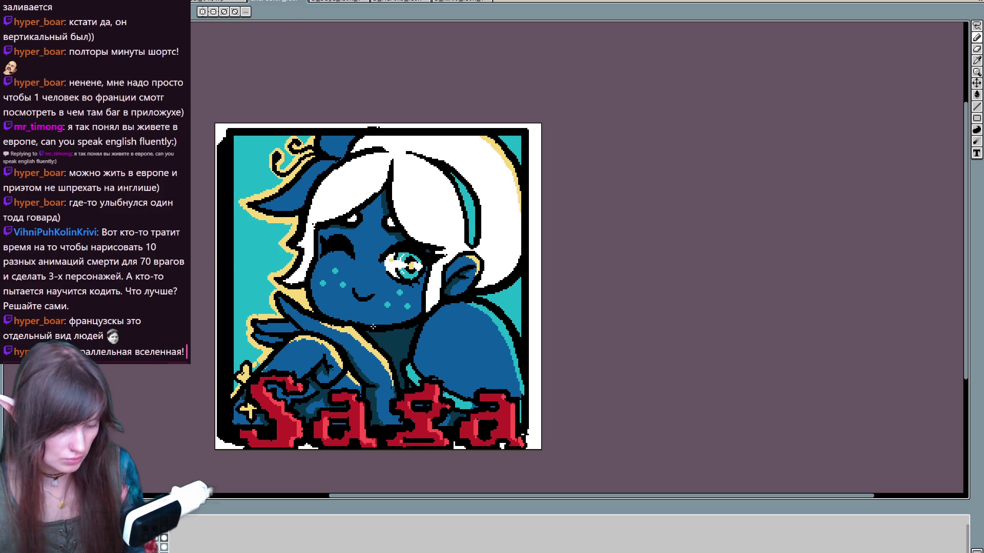
key(h)
key(h)
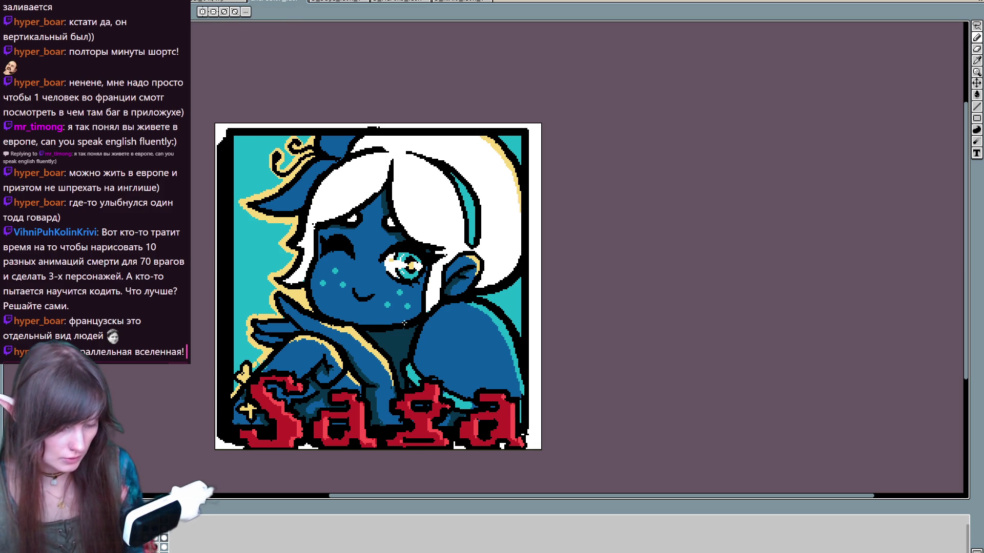
key(h)
key(h)
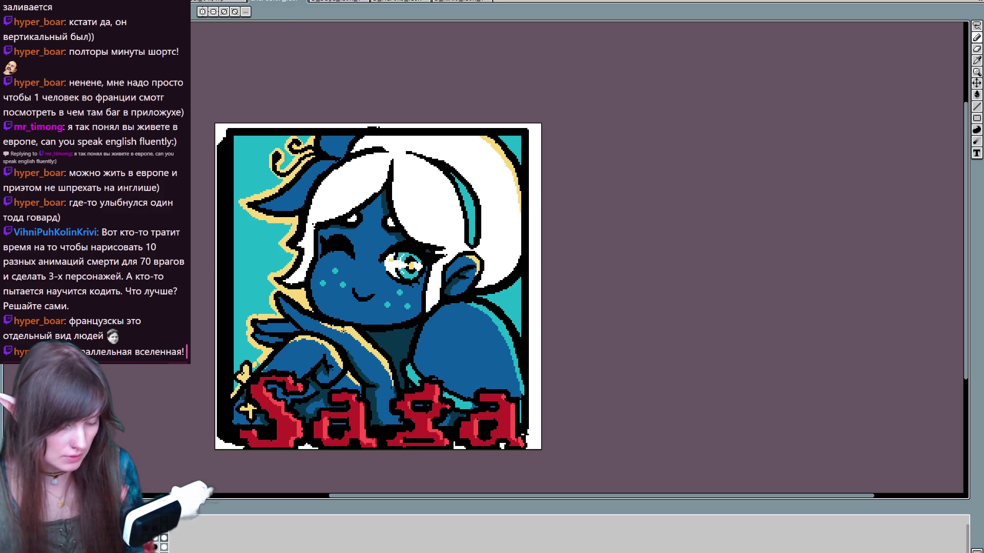
key(h)
key(h)
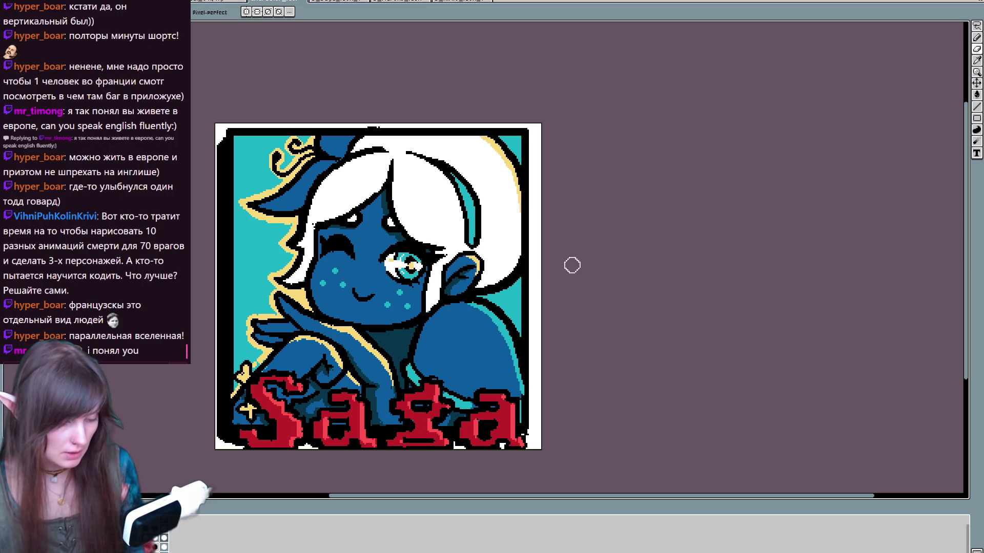
key(h)
key(h)
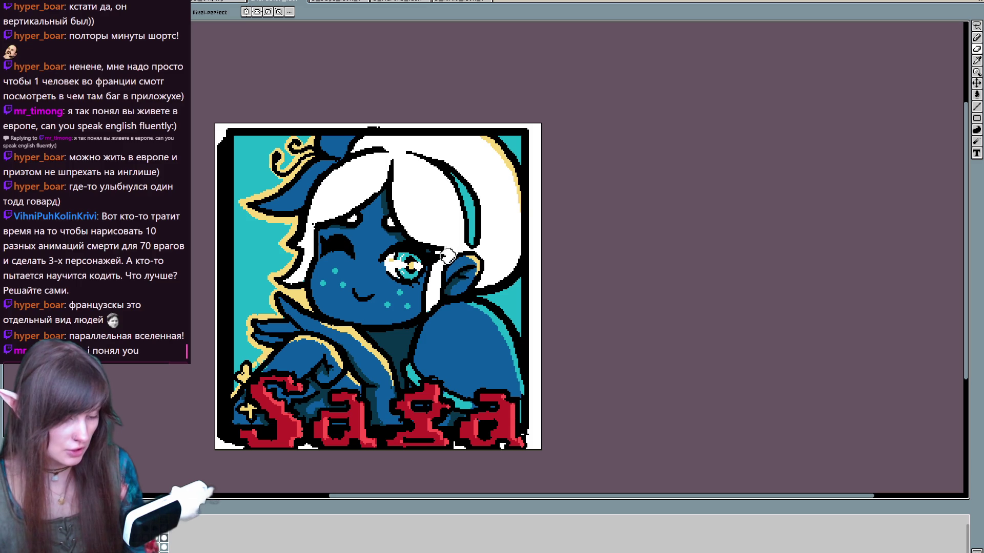
key(h)
key(h)
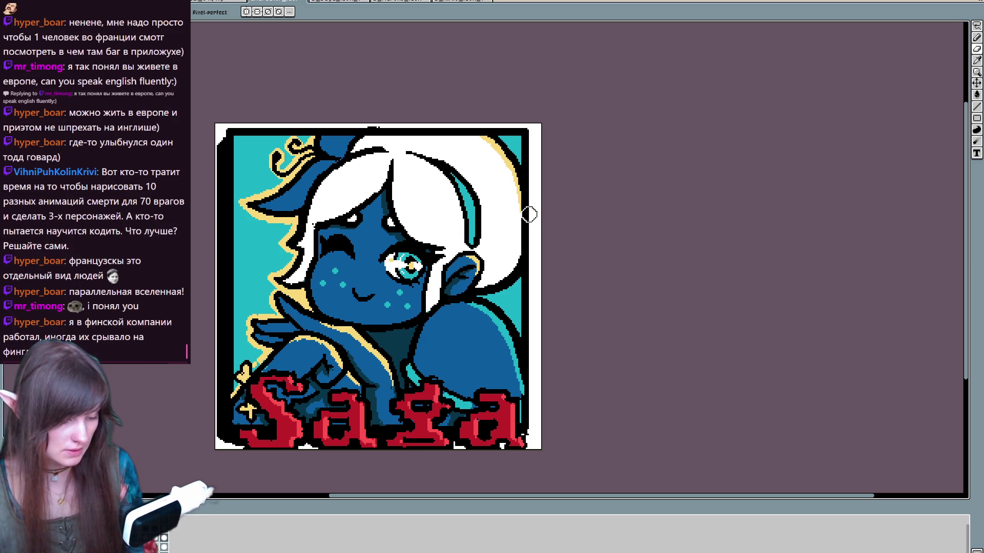
key(e)
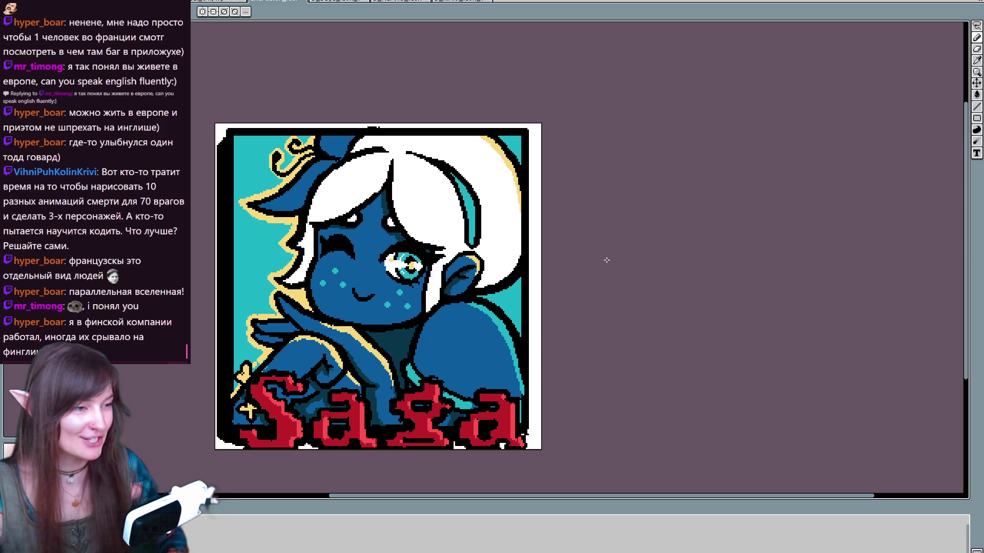
mouse_move(527, 274)
mouse_down()
mouse_move(501, 292)
mouse_move(533, 273)
mouse_move(489, 261)
mouse_up()
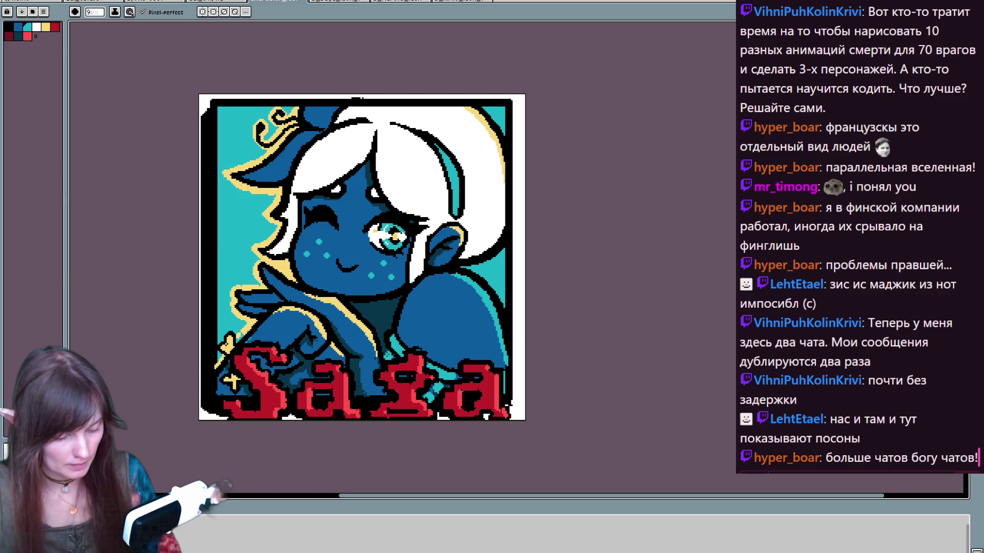
key(v)
key(b)
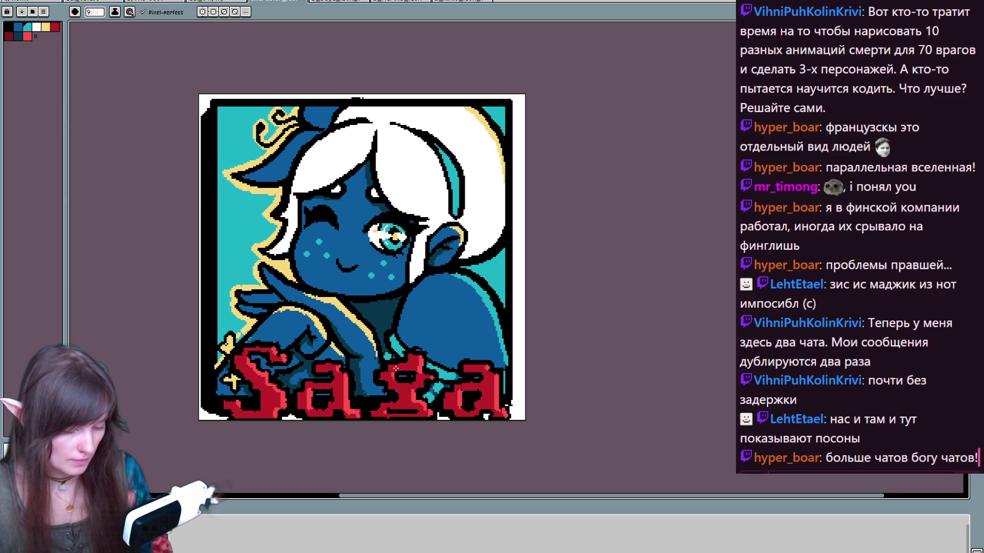
key(v)
key(b)
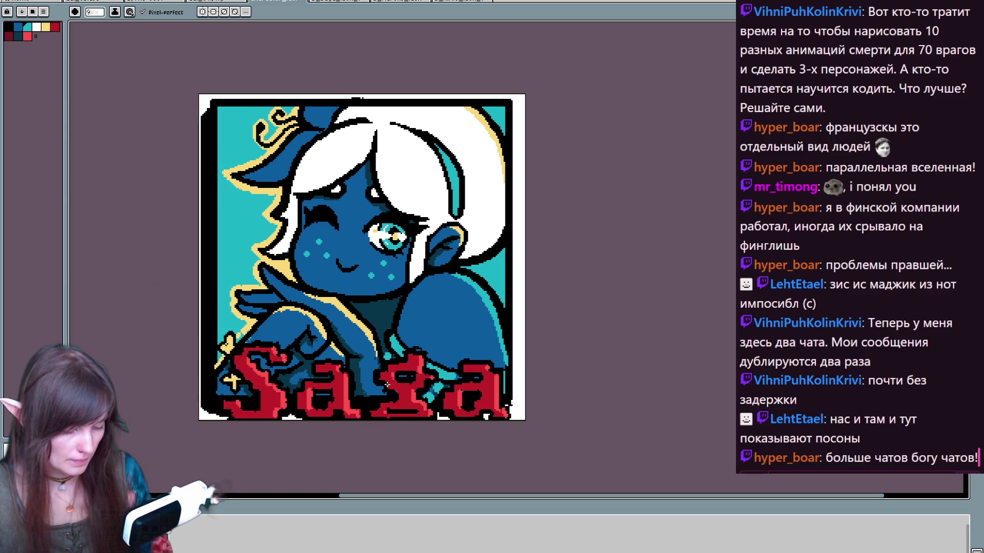